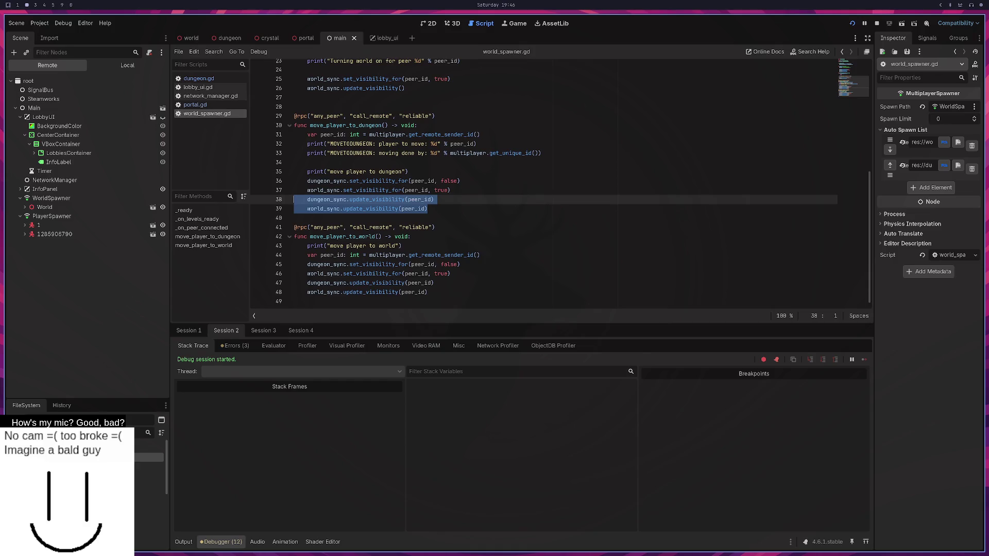
Step: Scroll to the public_visibility entry on the MultiplayerSynchronizer docs page and highlight its description
{"action": "key", "text": "alt+Tab"}
{"action": "key", "text": "alt+Tab"}
{"action": "key", "text": "alt+Tab"}
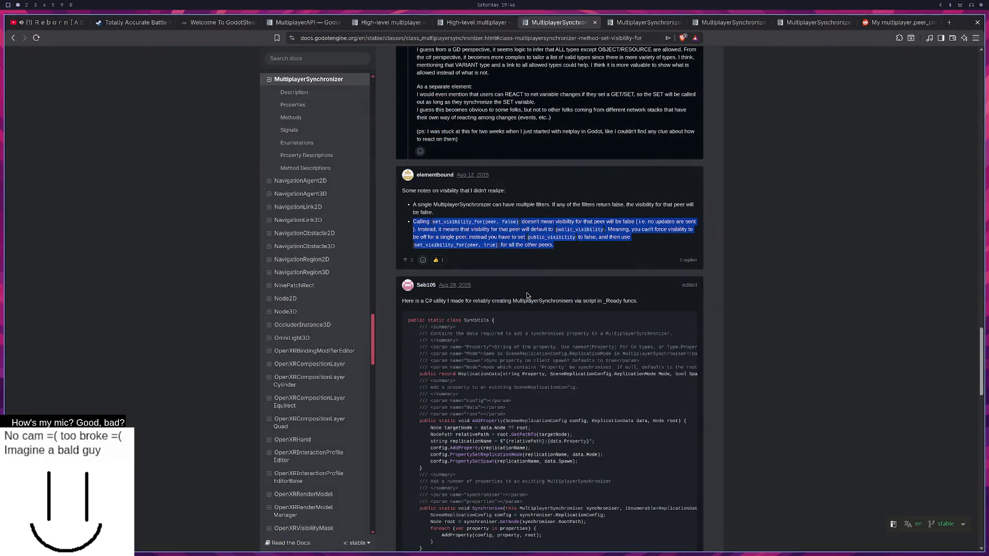
{"action": "scroll", "coordinate": [568, 327], "scroll_direction": "up", "scroll_amount": 20}
{"action": "scroll", "coordinate": [568, 327], "scroll_direction": "up", "scroll_amount": 10}
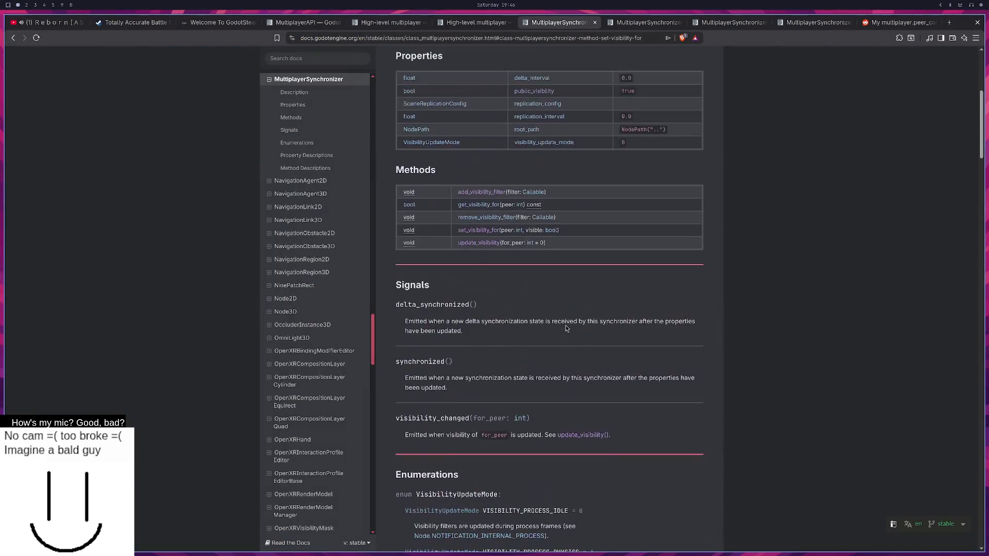
{"action": "scroll", "coordinate": [567, 326], "scroll_direction": "down", "scroll_amount": 9}
{"action": "left_click_drag", "start_coordinate": [412, 403], "coordinate": [592, 403]}
{"action": "scroll", "coordinate": [589, 403], "scroll_direction": "down", "scroll_amount": 3}
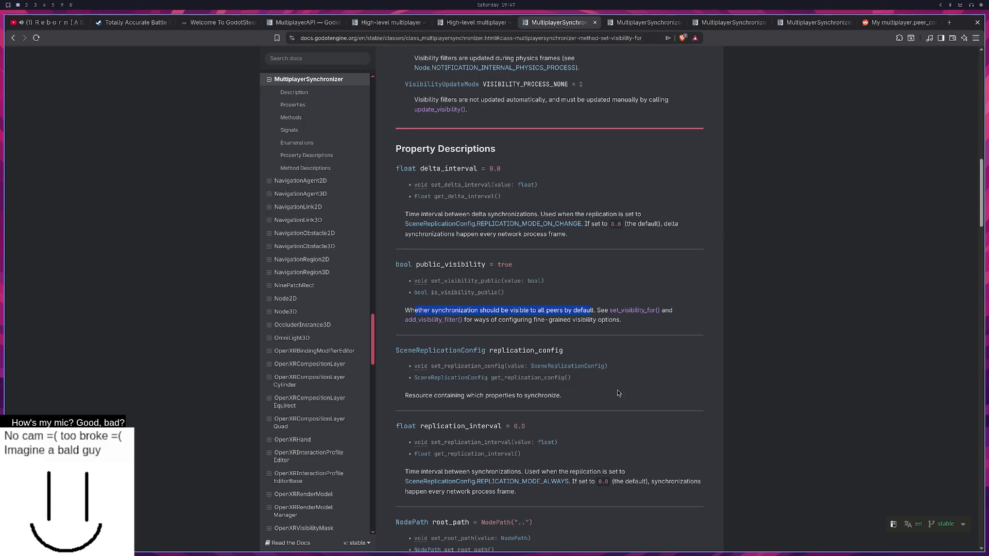
{"action": "left_click", "coordinate": [415, 310]}
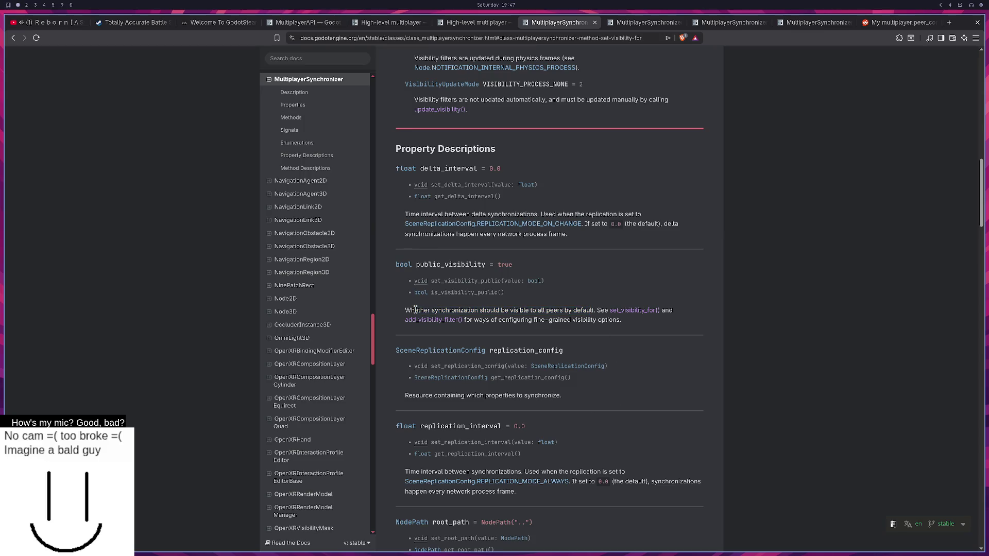
{"action": "left_click_drag", "start_coordinate": [415, 309], "coordinate": [487, 311]}
{"action": "left_click", "coordinate": [594, 311]}
Step: Scroll the opencode chat up to the answer recommending world_sync and dungeon_sync default hidden for remotes
{"action": "left_click_drag", "start_coordinate": [622, 321], "coordinate": [572, 320]}
{"action": "key", "text": "super+3"}
{"action": "key", "text": "super+4"}
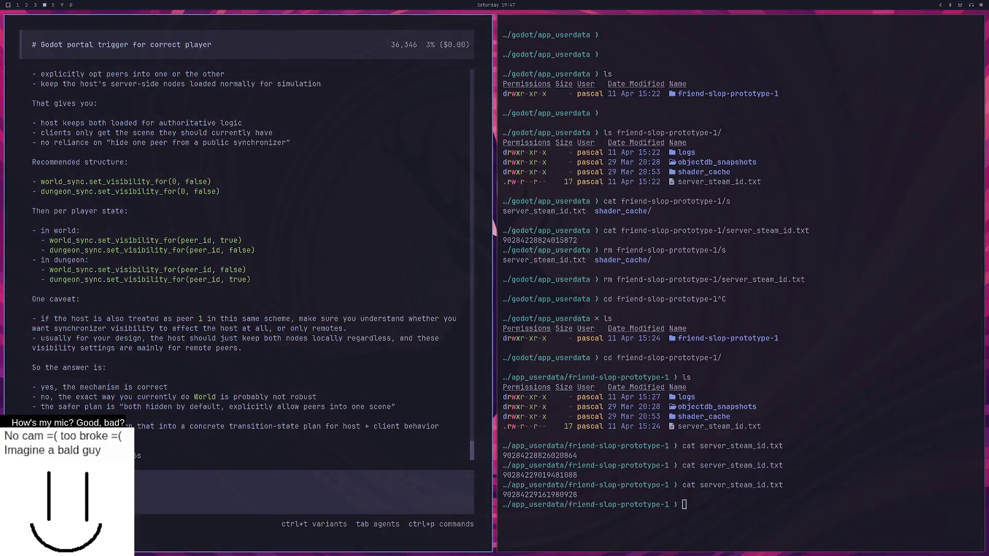
{"action": "scroll", "coordinate": [174, 340], "scroll_direction": "up", "scroll_amount": 10}
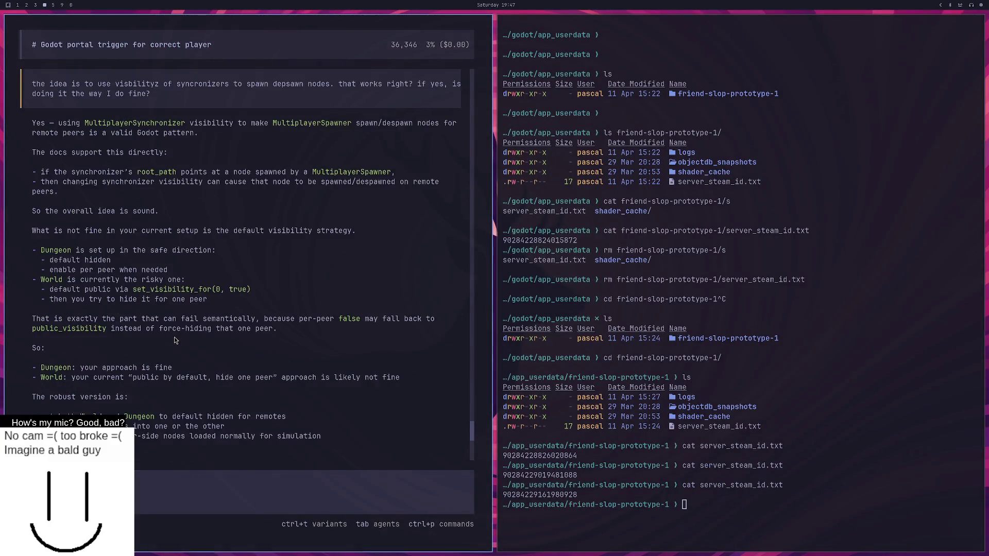
{"action": "scroll", "coordinate": [175, 340], "scroll_direction": "up", "scroll_amount": 1}
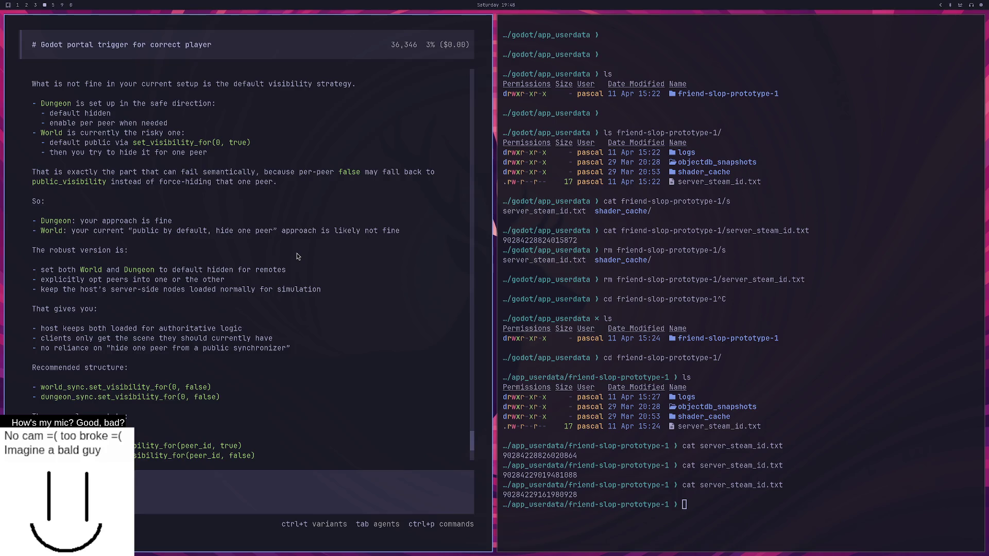
Step: Show the Local scene tree and inspect Public Visibility on the world and dungeon VisibilitySync nodes
{"action": "key", "text": "super+2"}
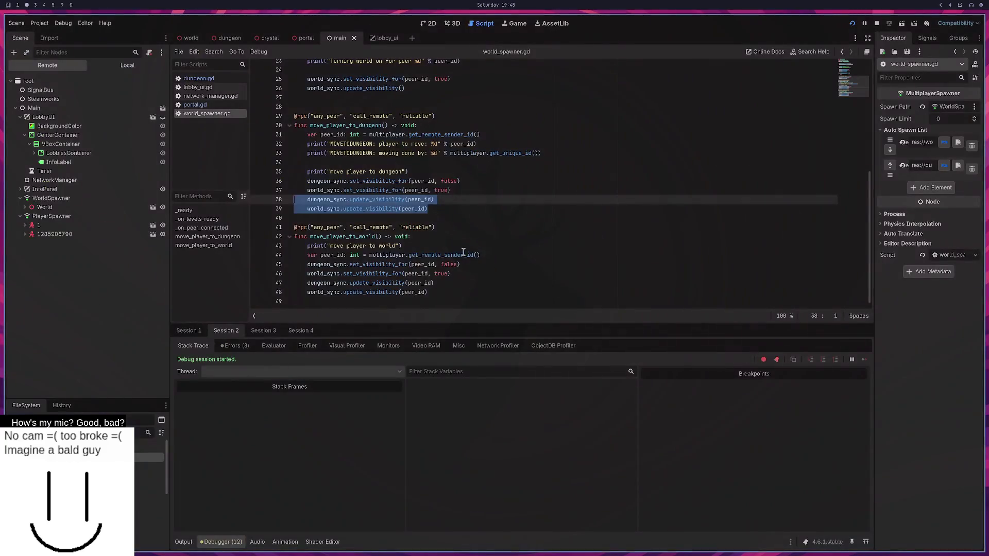
{"action": "key", "text": "super+1"}
{"action": "key", "text": "super+4"}
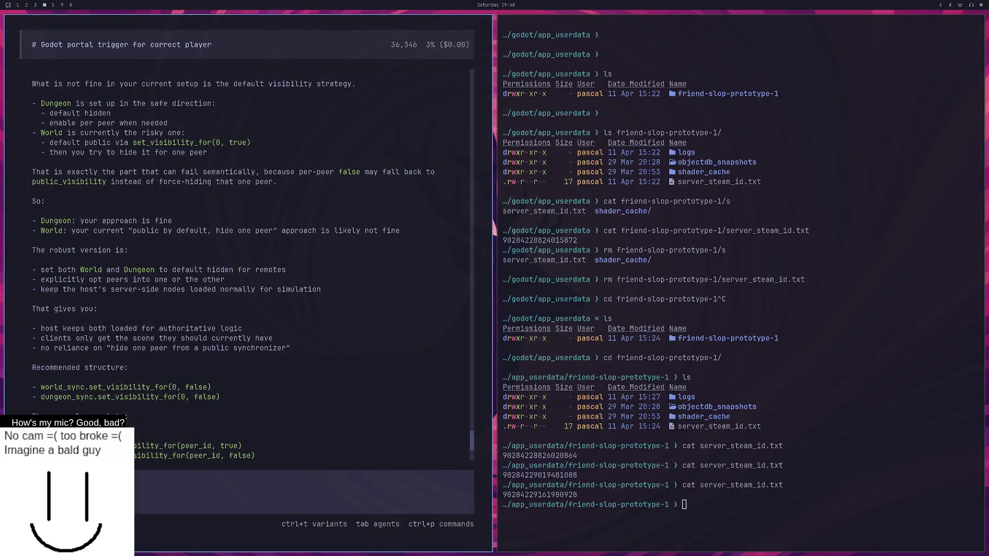
{"action": "key", "text": "ctrl+v"}
{"action": "key", "text": "super+3"}
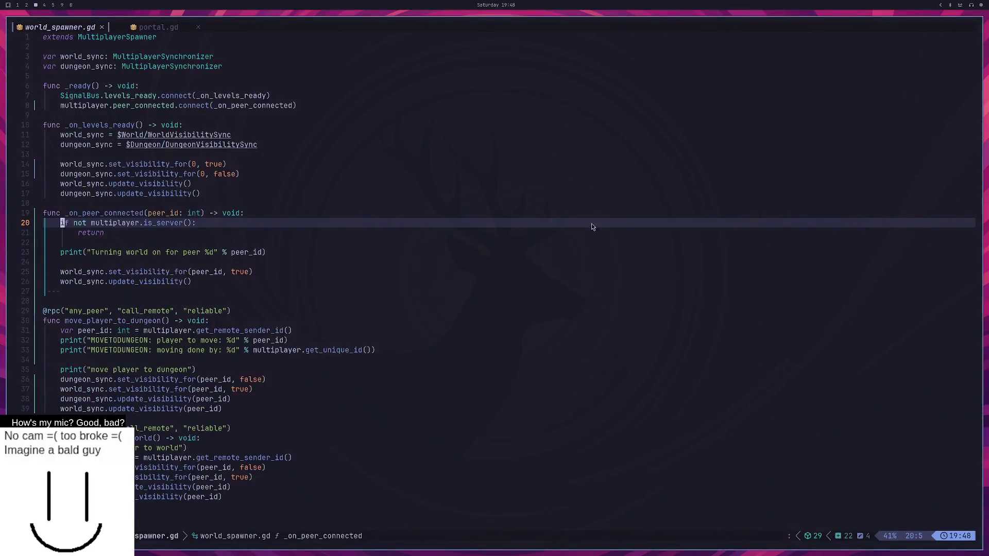
{"action": "key", "text": "super+2"}
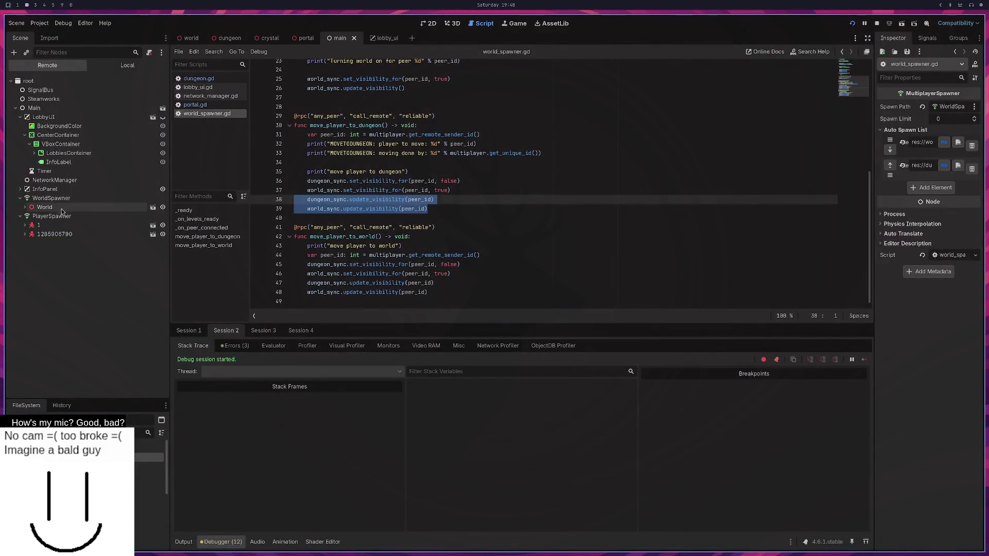
{"action": "left_click", "coordinate": [116, 66]}
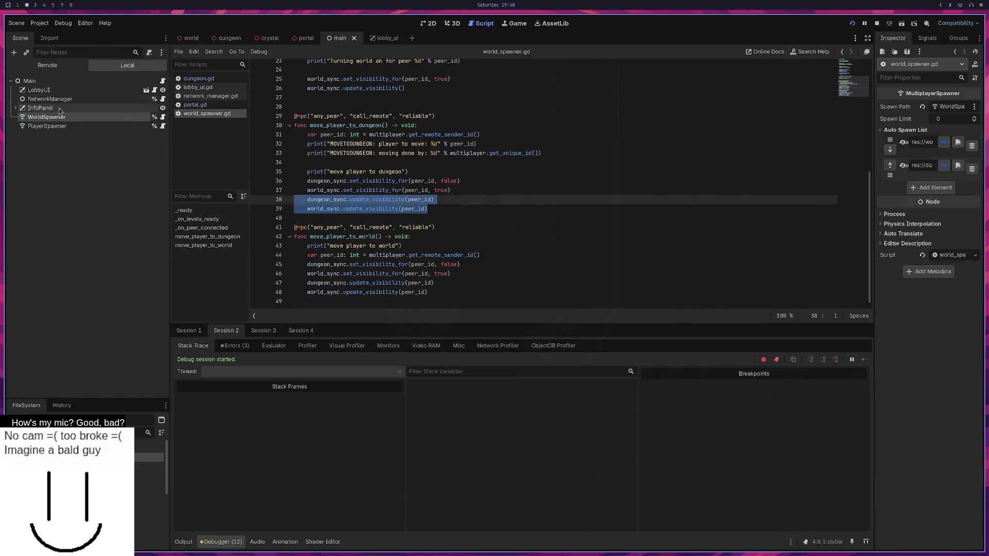
{"action": "left_click", "coordinate": [194, 42]}
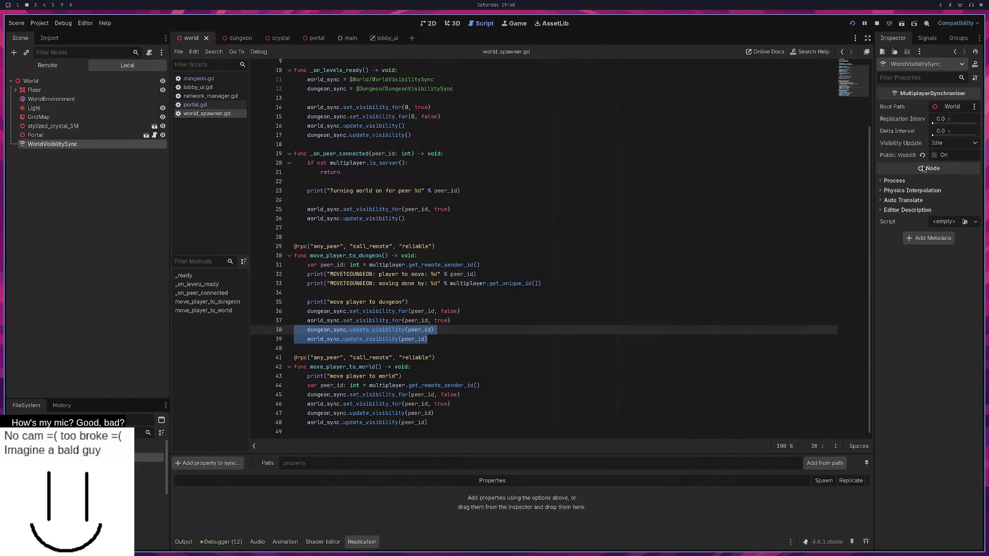
{"action": "left_click", "coordinate": [223, 39]}
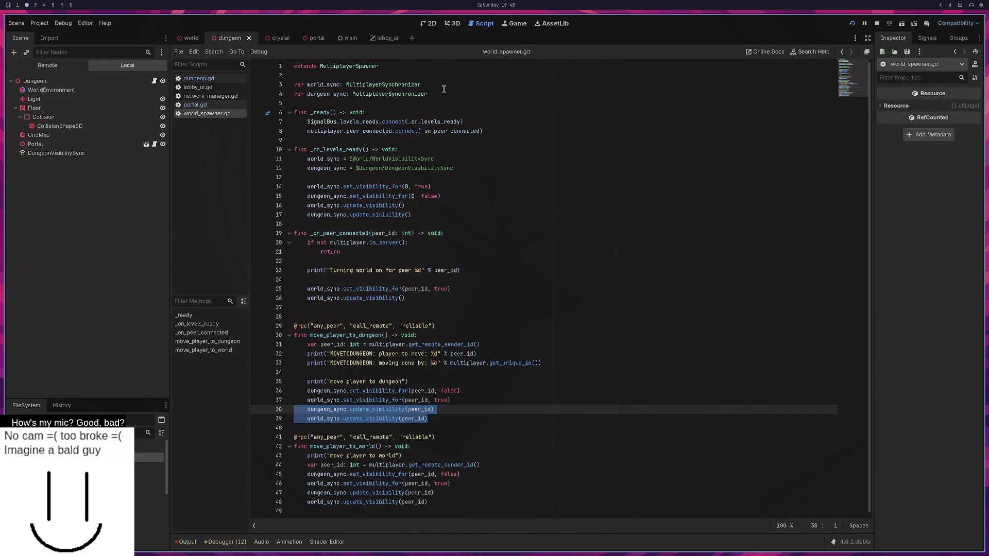
{"action": "left_click", "coordinate": [77, 153]}
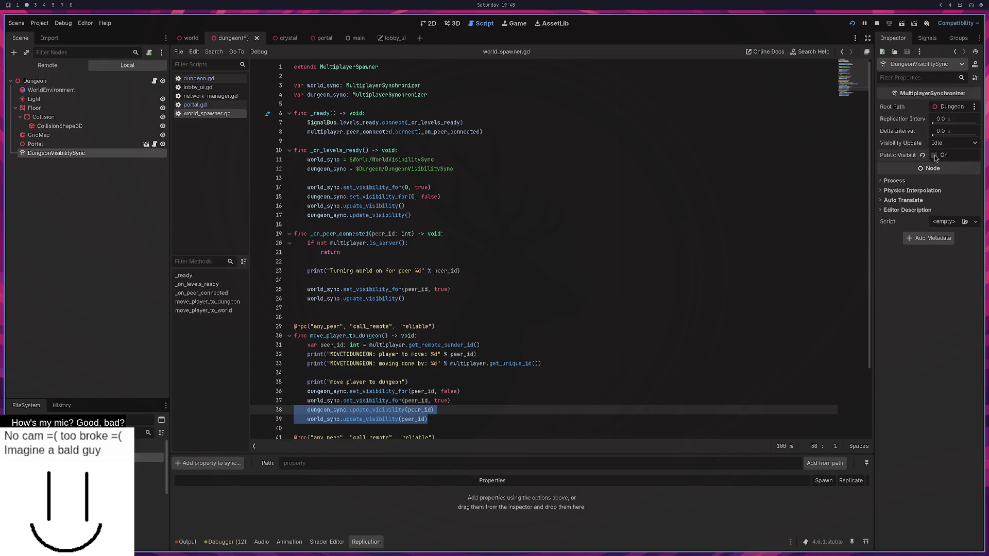
{"action": "key", "text": "super+3"}
{"action": "key", "text": "super+4"}
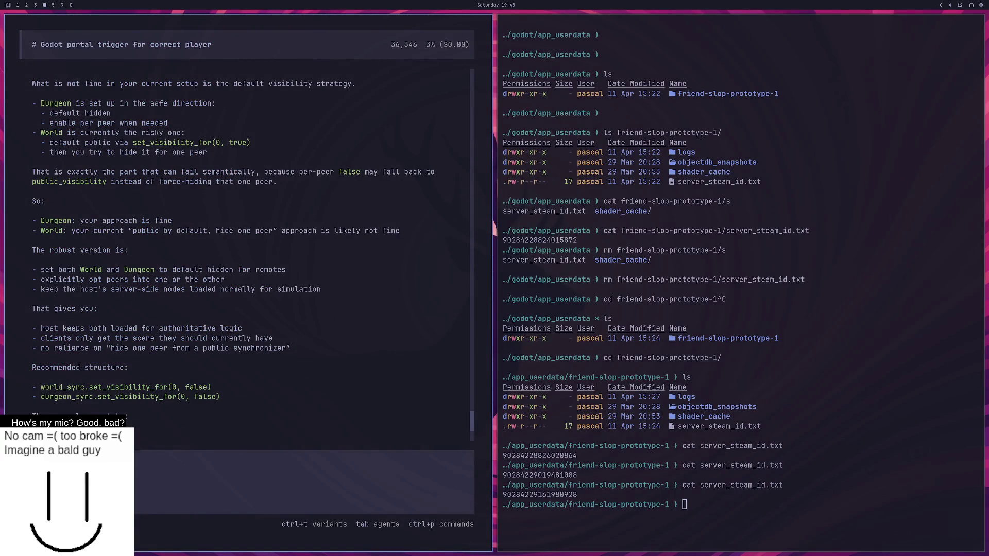
Step: Write in the opencode prompt that the synchronizers are set to public visibility off, adding a new line
{"action": "type", "text": "nchronizers "}
{"action": "type", "text": "are set to publi"}
{"action": "type", "text": "c vis"}
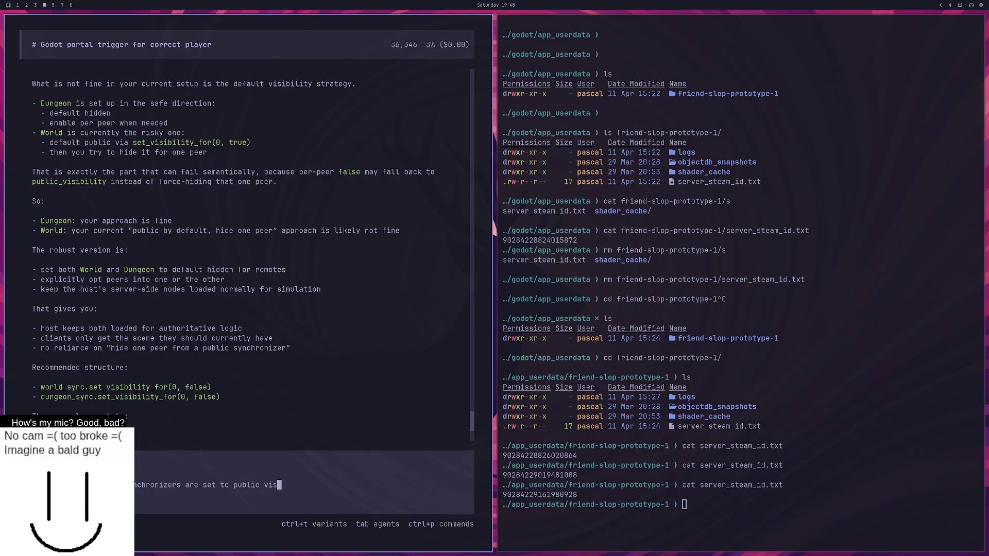
{"action": "type", "text": "ibility off"}
{"action": "key", "text": "shift+Return"}
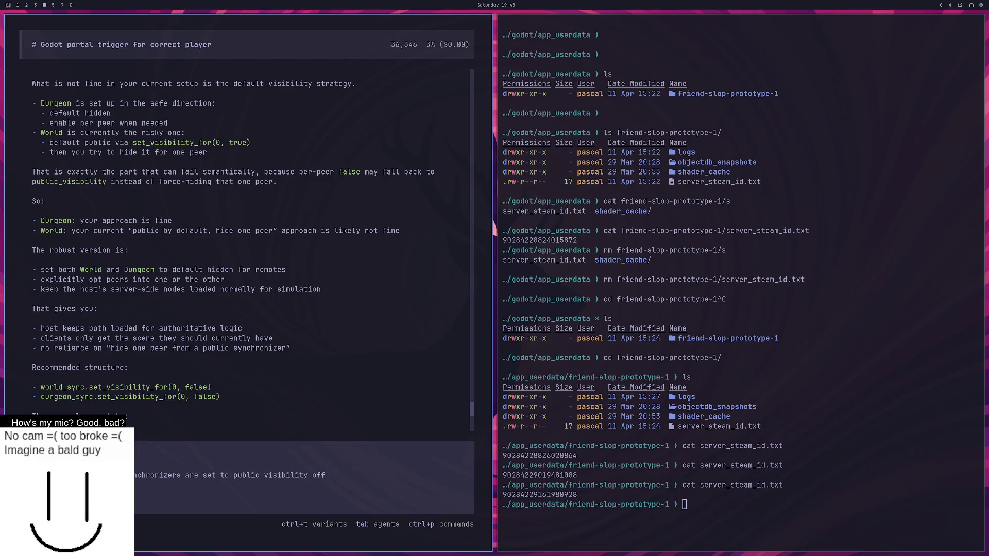
{"action": "key", "text": "super+2"}
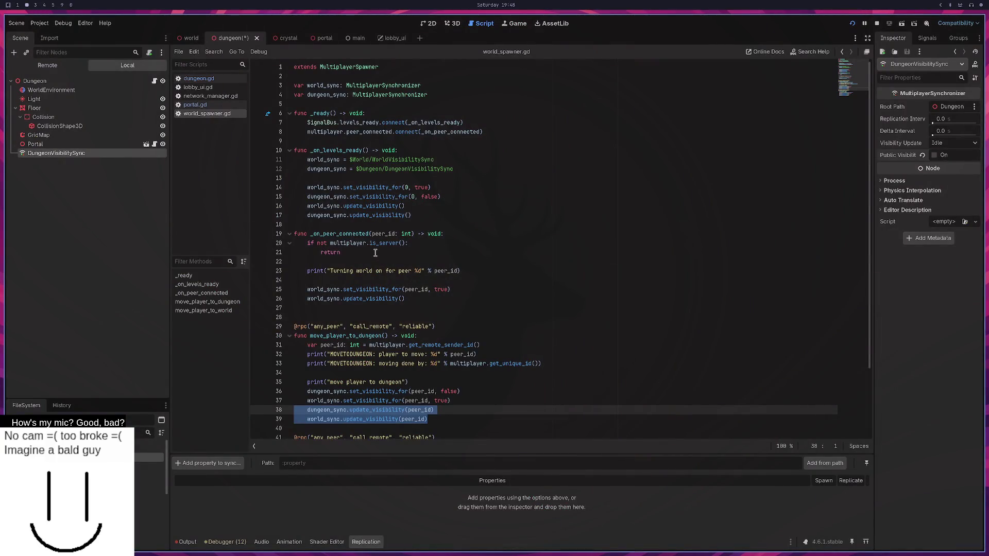
Step: Select and copy world_spawner.gd lines 1–27, from the declarations through _on_peer_connected
{"action": "left_click", "coordinate": [410, 299]}
{"action": "left_click", "coordinate": [401, 299]}
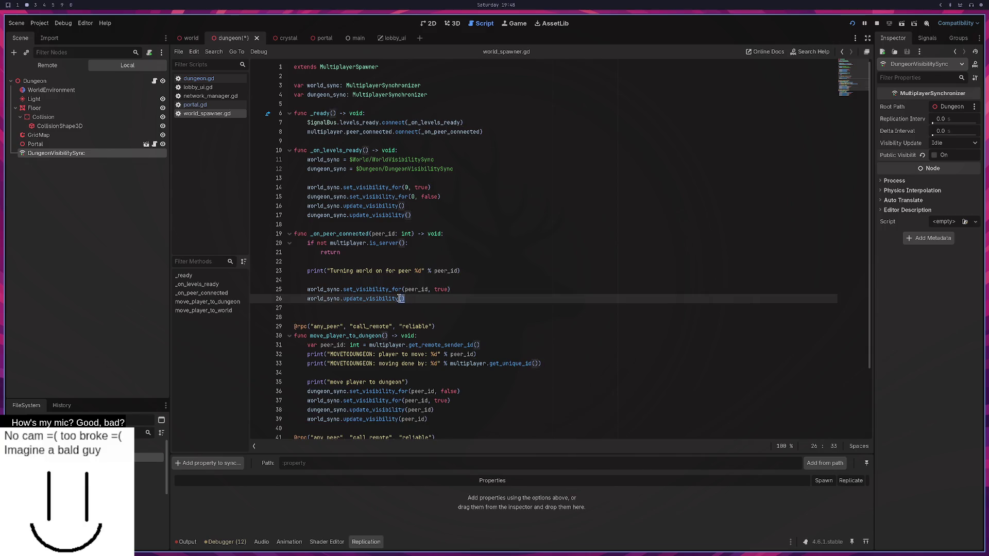
{"action": "left_click", "coordinate": [422, 308]}
{"action": "mouse_move", "coordinate": [422, 306]}
{"action": "left_mouse_down"}
{"action": "mouse_move", "coordinate": [288, 165]}
{"action": "mouse_move", "coordinate": [271, 65]}
{"action": "left_mouse_up"}
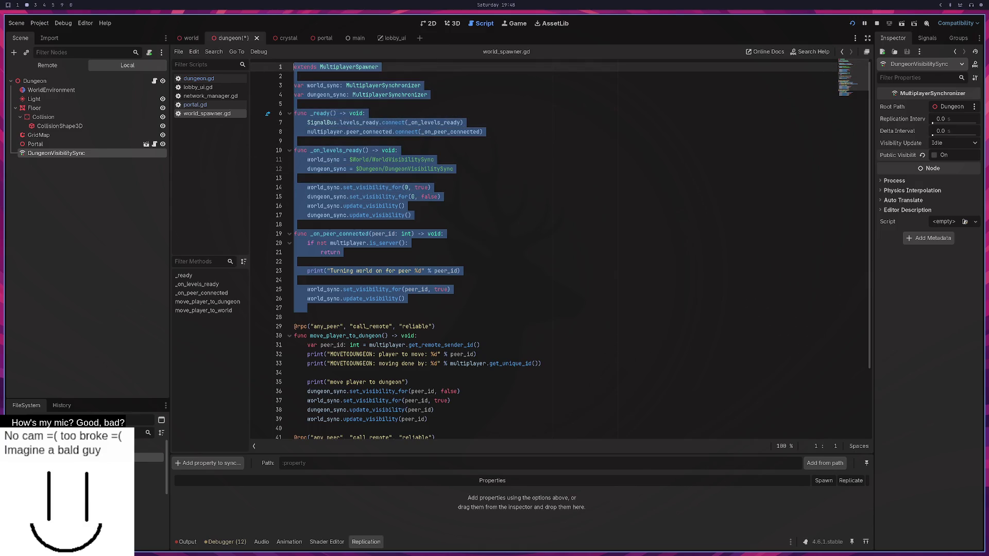
{"action": "key", "text": "super+4"}
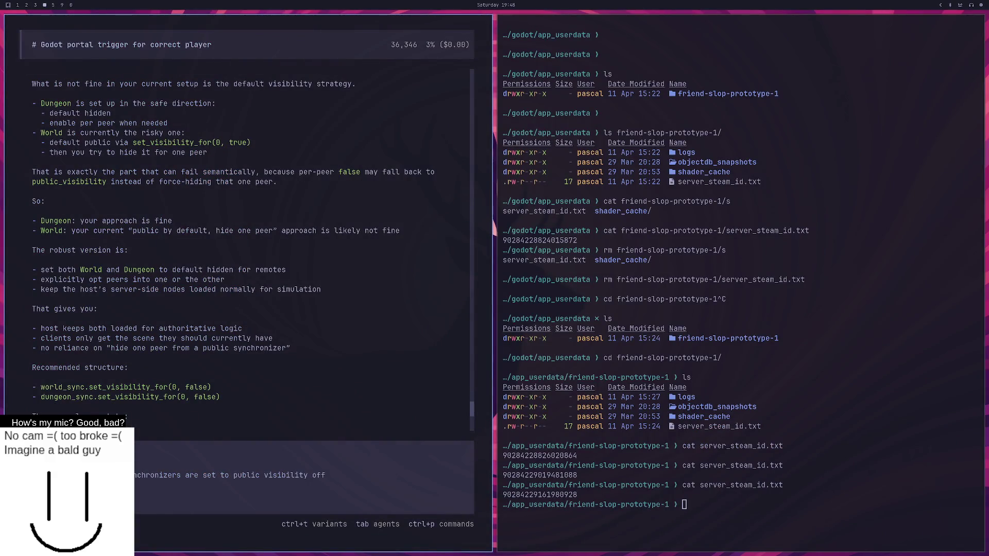
Step: Paste the spawner code and add that the world is ready, there's no nullptr, and everyone sees the world
{"action": "key", "text": "ctrl+shift+v"}
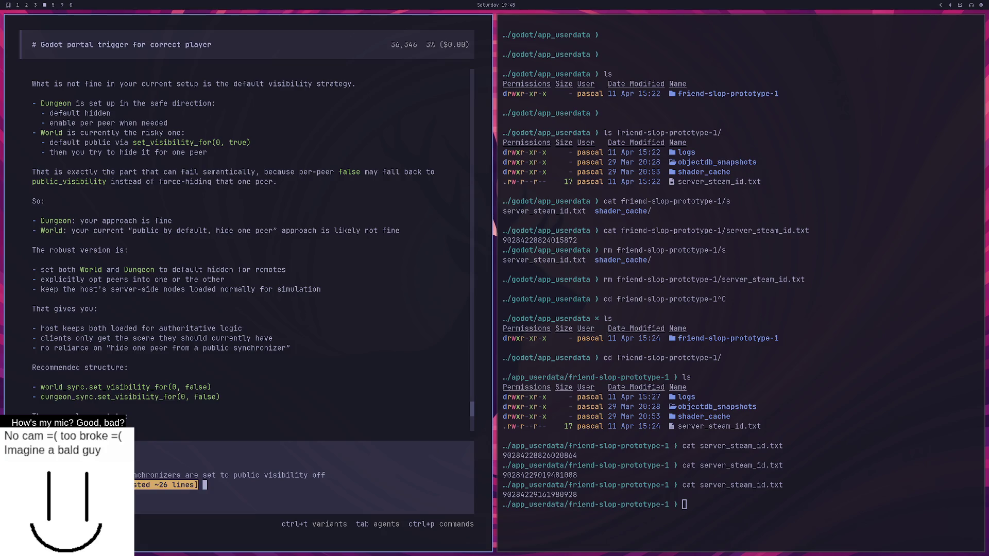
{"action": "type", "text": "node that the "}
{"action": "type", "text": "world is indeed "}
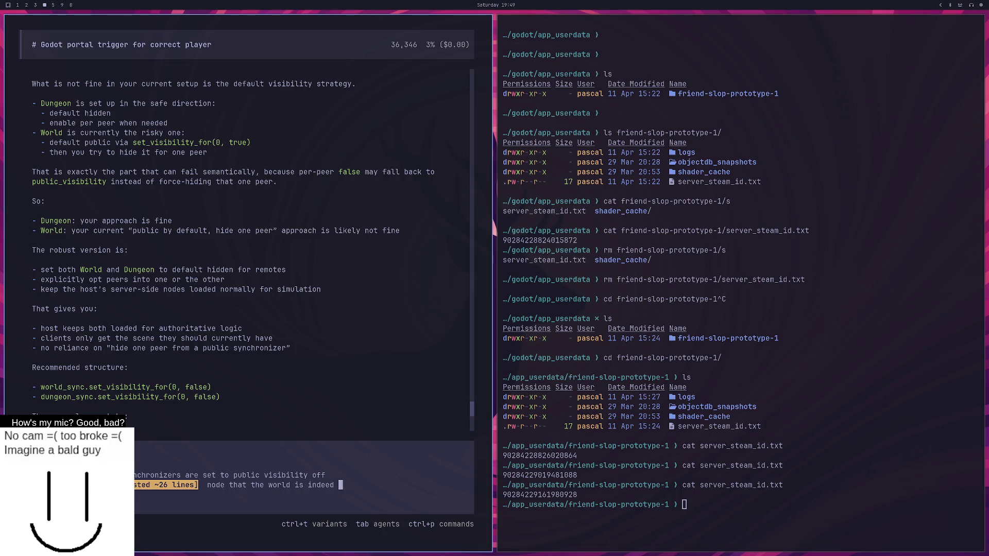
{"action": "type", "text": "ready and "}
{"action": "type", "text": "there are no no"}
{"action": "key", "text": "BackSpace"}
{"action": "type", "text": "ull"}
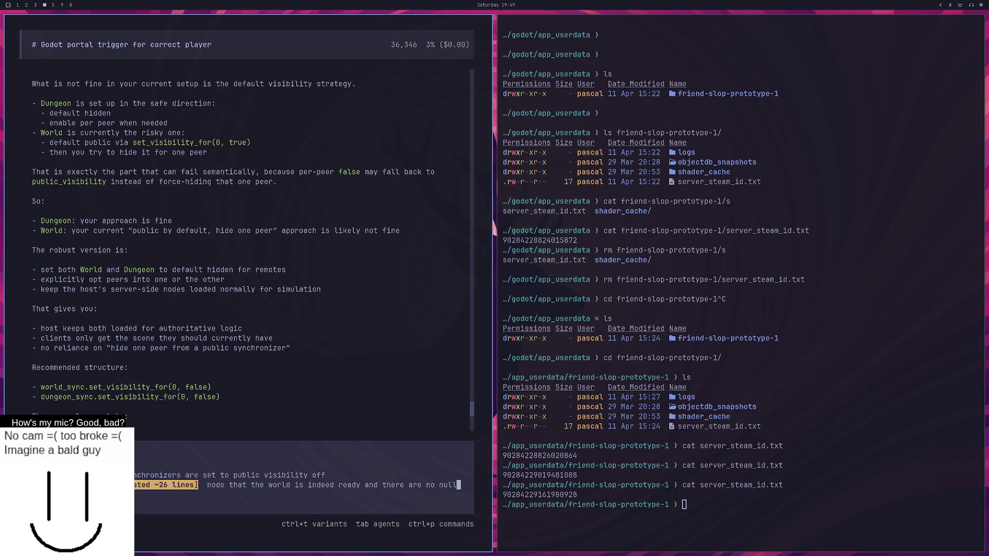
{"action": "type", "text": "ptr"}
{"action": "key", "text": "shift+Return"}
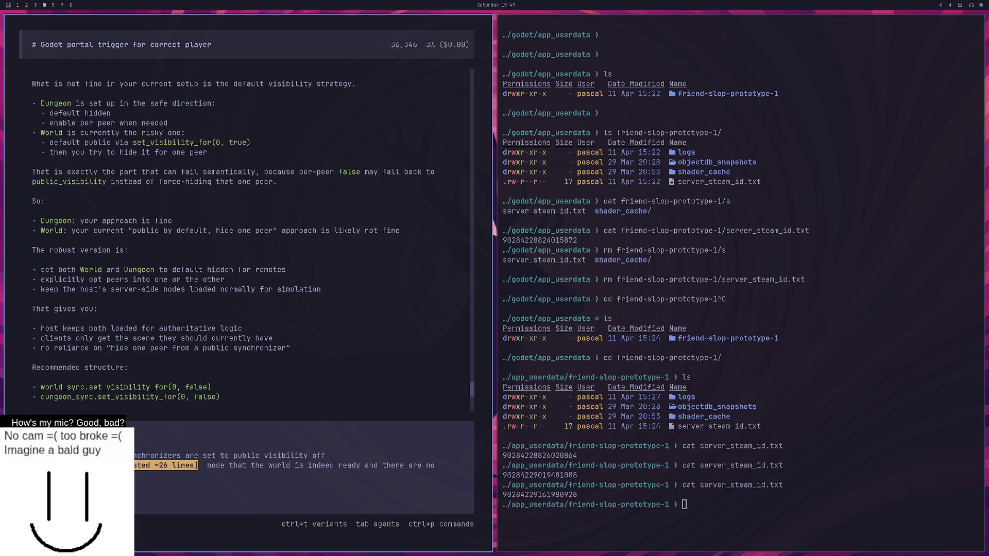
{"action": "key", "text": "BackSpace"}
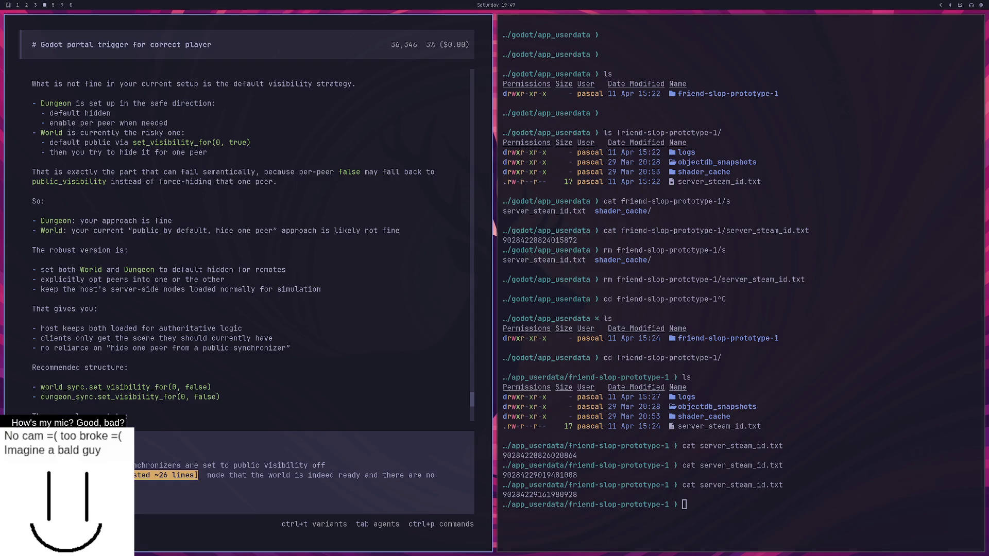
{"action": "type", "text": ", we can spawn 4"}
{"action": "type", "text": " people int othe"}
{"action": "type", "text": " world and all"}
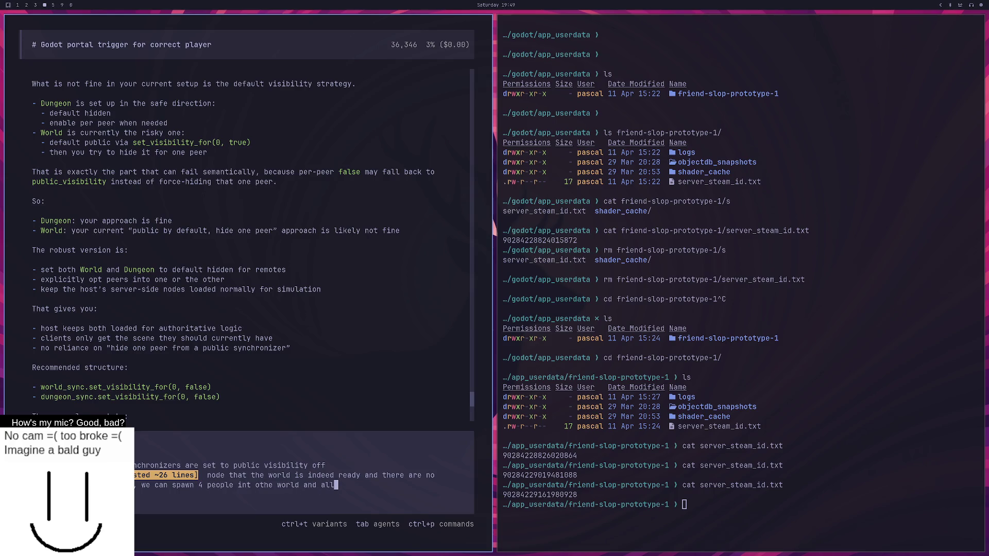
{"action": "type", "text": " and everyone sees the"}
{"action": "type", "text": " world."}
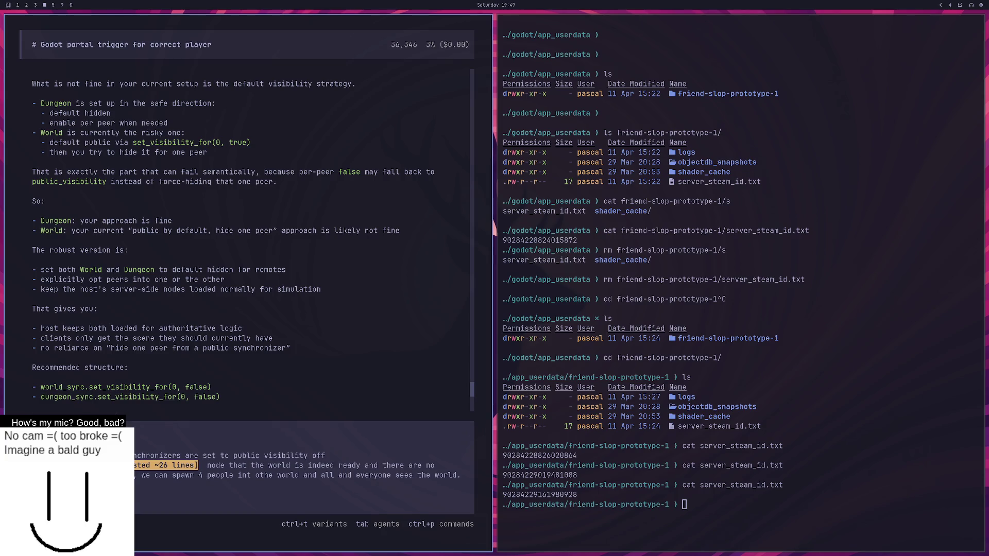
{"action": "key", "text": "super+2"}
Step: Add 'the portal, which calls' to the opencode chat message
{"action": "left_click", "coordinate": [475, 277]}
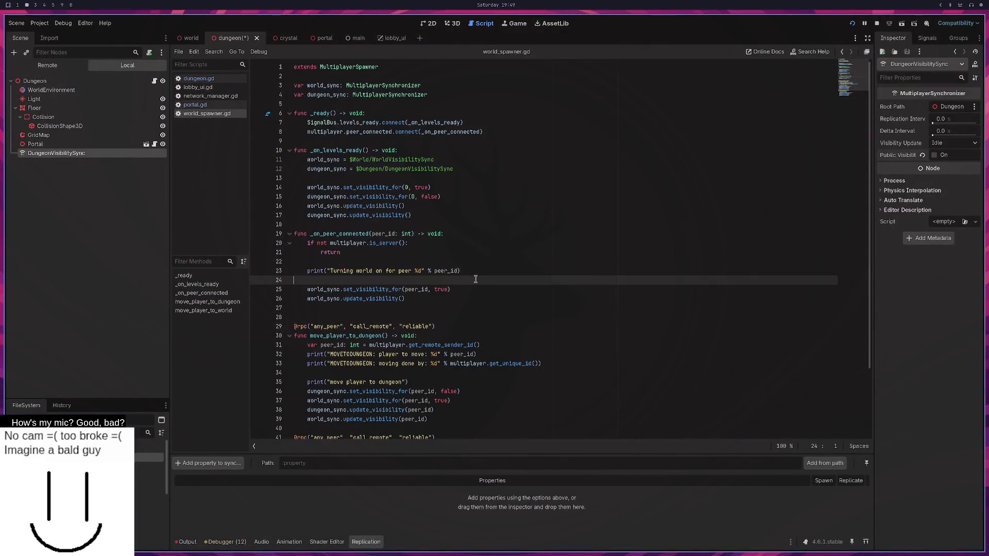
{"action": "scroll", "coordinate": [472, 277], "scroll_direction": "down", "scroll_amount": 3}
{"action": "key", "text": "super+3"}
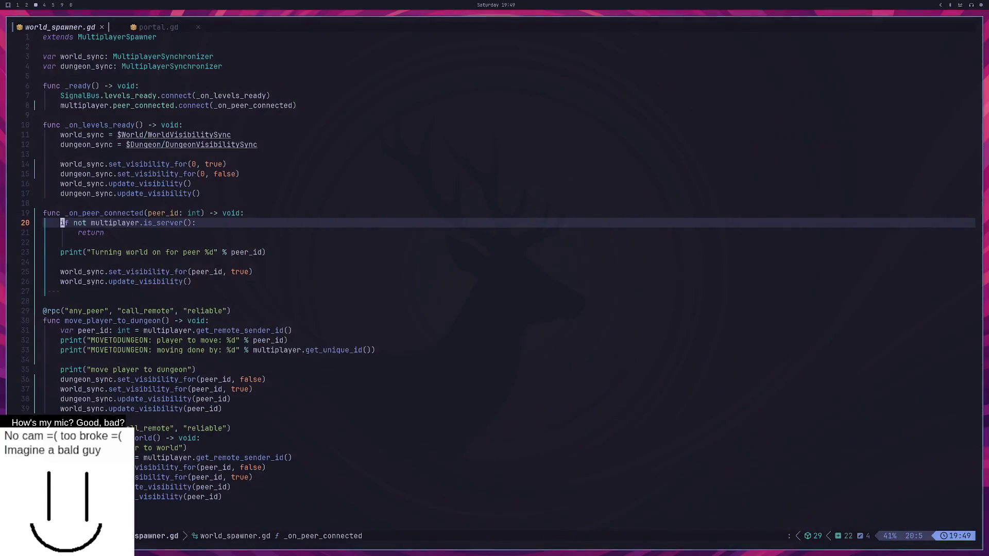
{"action": "key", "text": "super+4"}
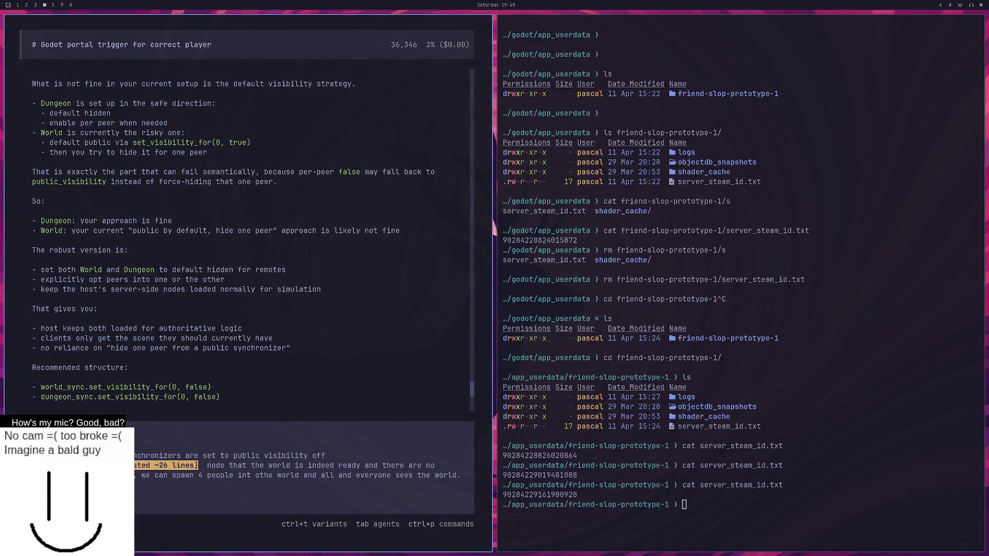
{"action": "type", "text": "the po"}
{"action": "type", "text": "rtal, which calls:"}
{"action": "key", "text": "super+2"}
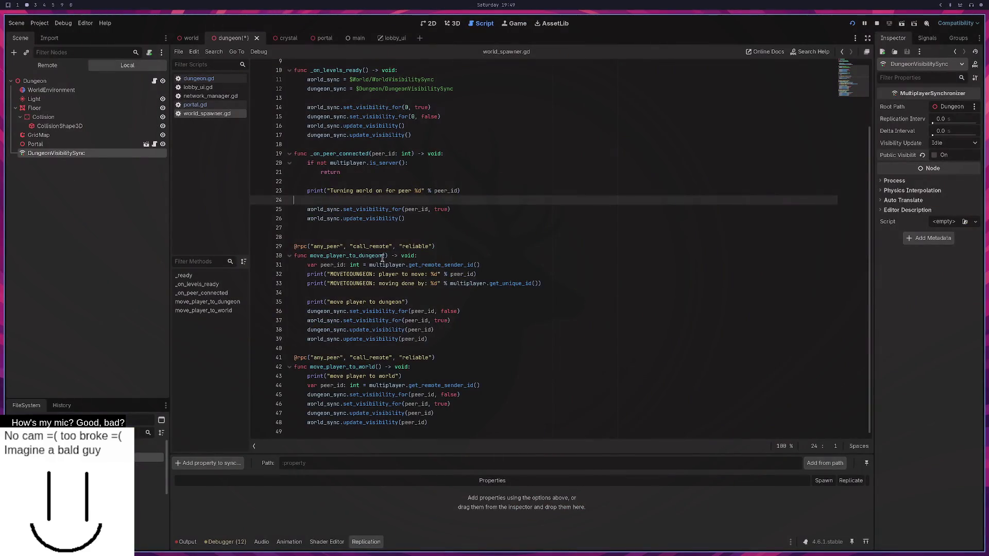
Step: In move_player_to_dungeon, set dungeon visibility to true and world visibility to false, then save
{"action": "double_click", "coordinate": [367, 256]}
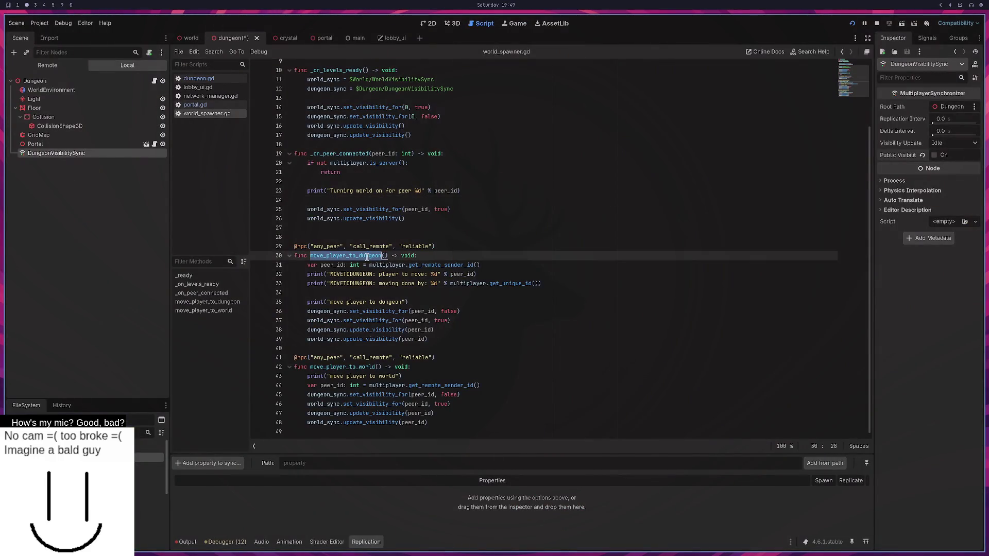
{"action": "mouse_move", "coordinate": [437, 341]}
{"action": "left_mouse_down"}
{"action": "mouse_move", "coordinate": [242, 270]}
{"action": "mouse_move", "coordinate": [242, 237]}
{"action": "left_mouse_up"}
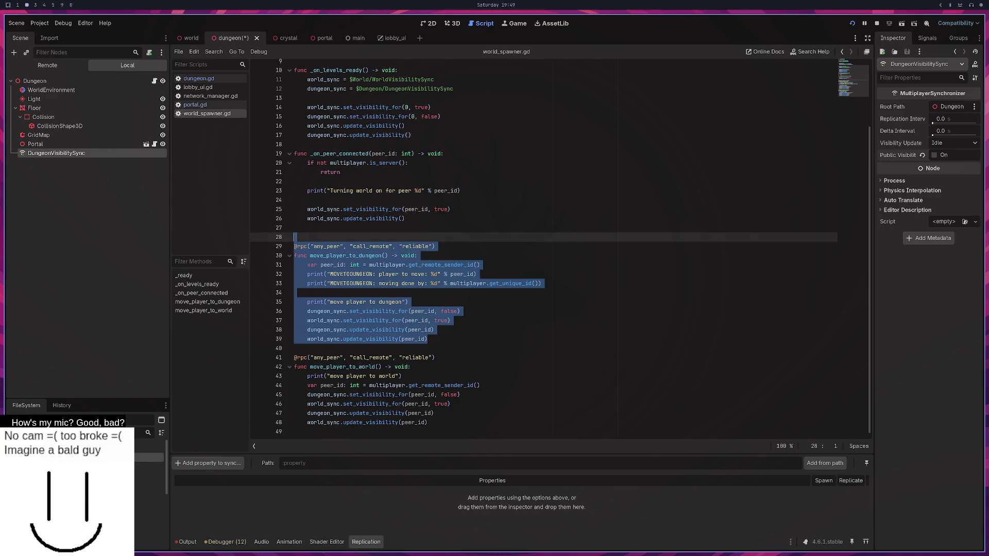
{"action": "double_click", "coordinate": [442, 320]}
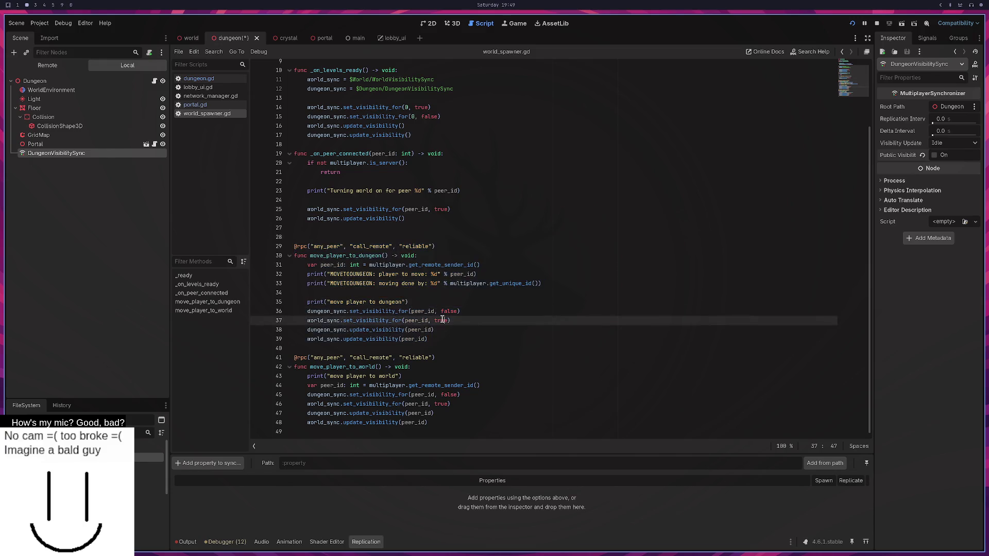
{"action": "type", "text": "false"}
{"action": "key", "text": "Up"}
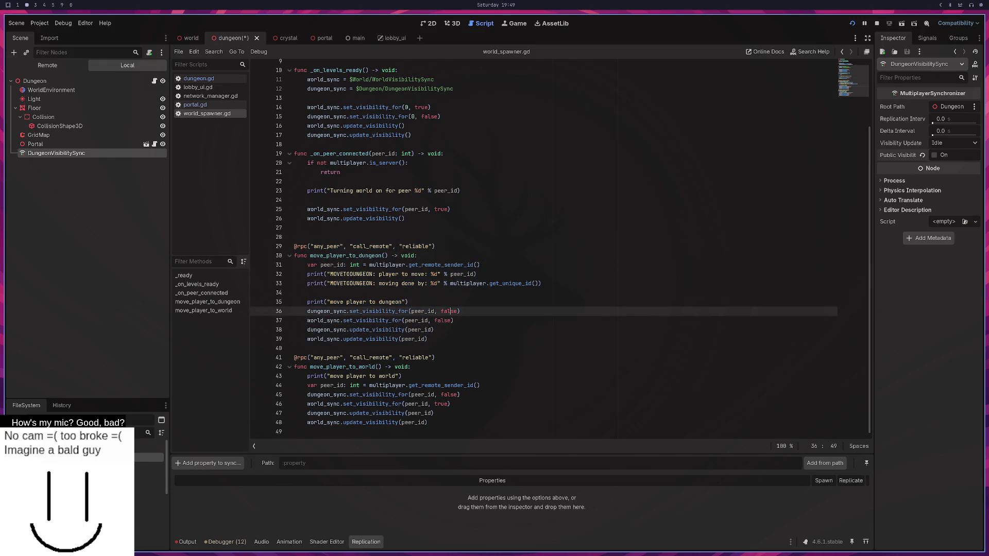
{"action": "double_click", "coordinate": [442, 311]}
{"action": "type", "text": "true"}
{"action": "key", "text": "ctrl+s"}
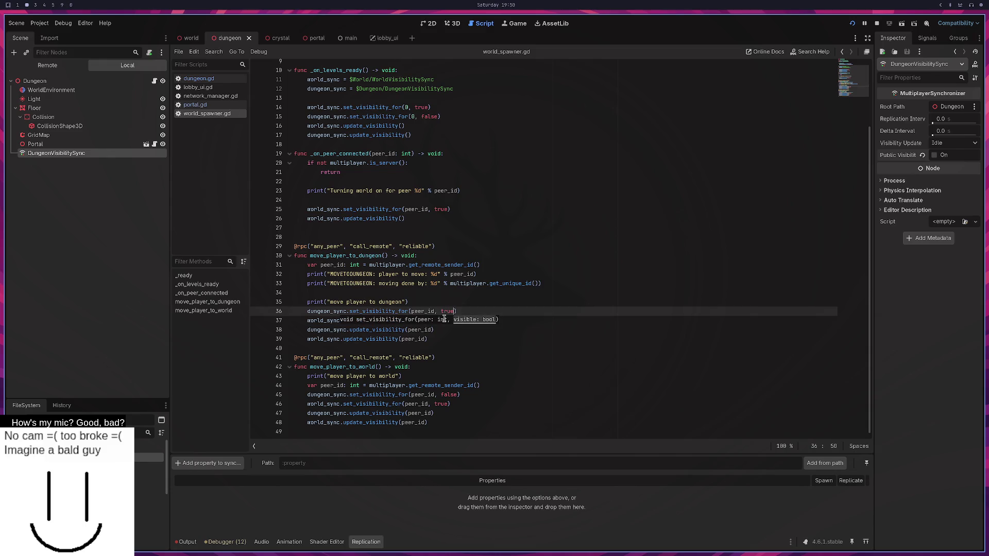
{"action": "key", "text": "Up"}
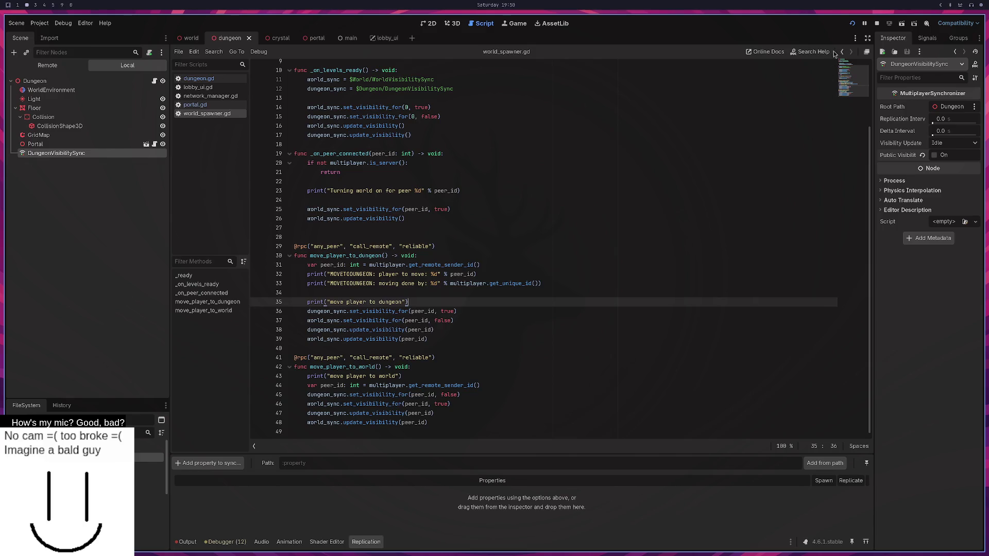
Step: Run the project, switch one client to LAN and try joining, then stop the game
{"action": "left_click", "coordinate": [851, 25]}
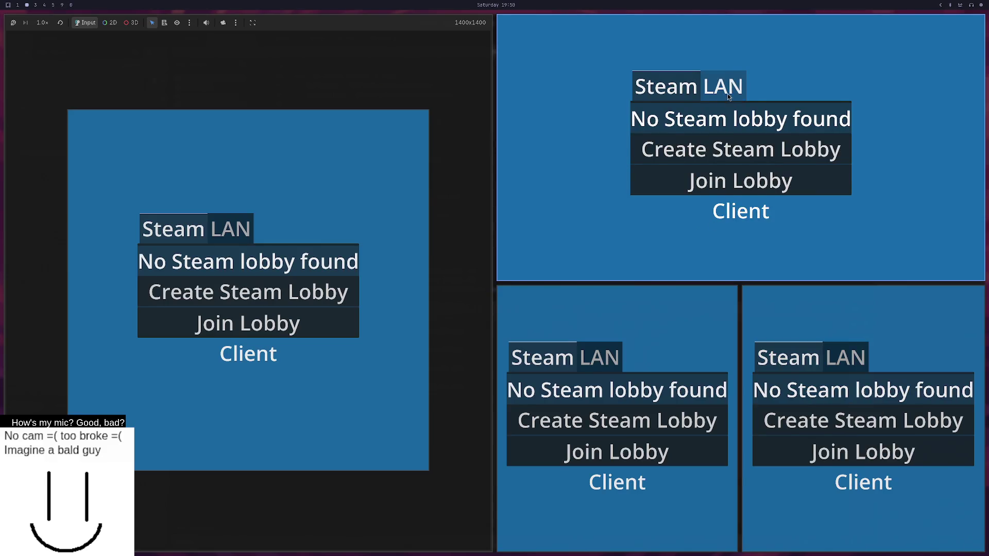
{"action": "left_click", "coordinate": [725, 86]}
{"action": "left_click", "coordinate": [738, 182]}
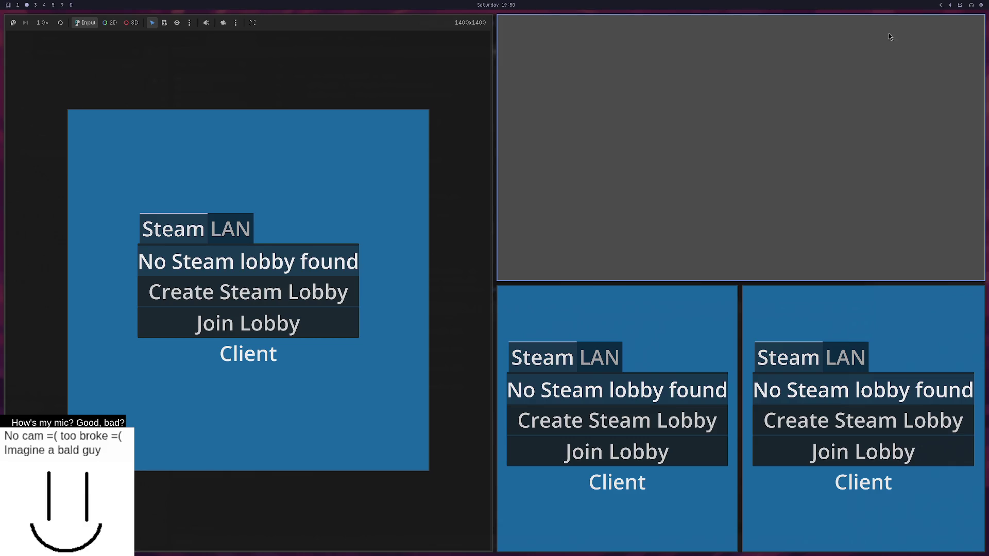
{"action": "key", "text": "F8"}
Step: Relaunch, host a LAN server, join from the bottom client, walk the player to the crate, and stop
{"action": "left_click", "coordinate": [851, 26]}
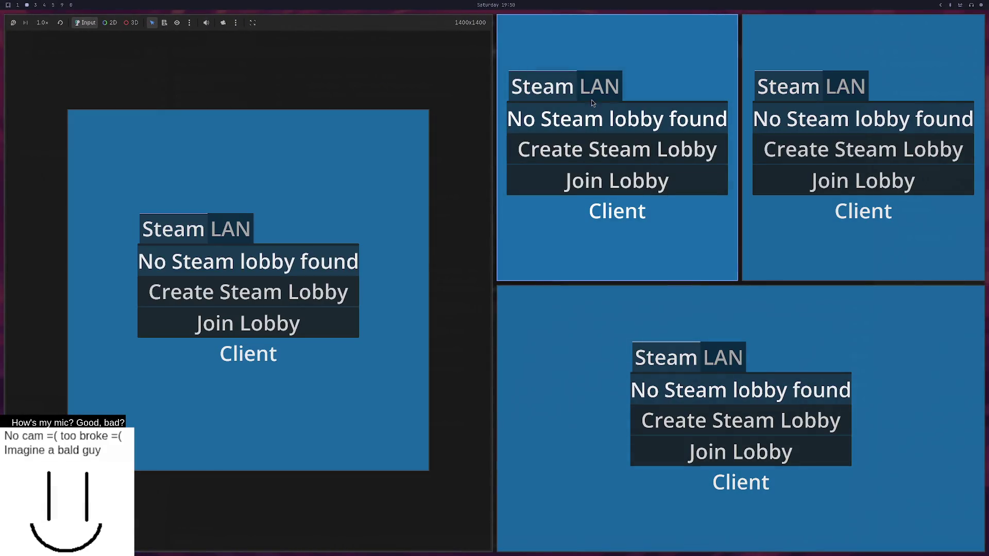
{"action": "left_click", "coordinate": [607, 86]}
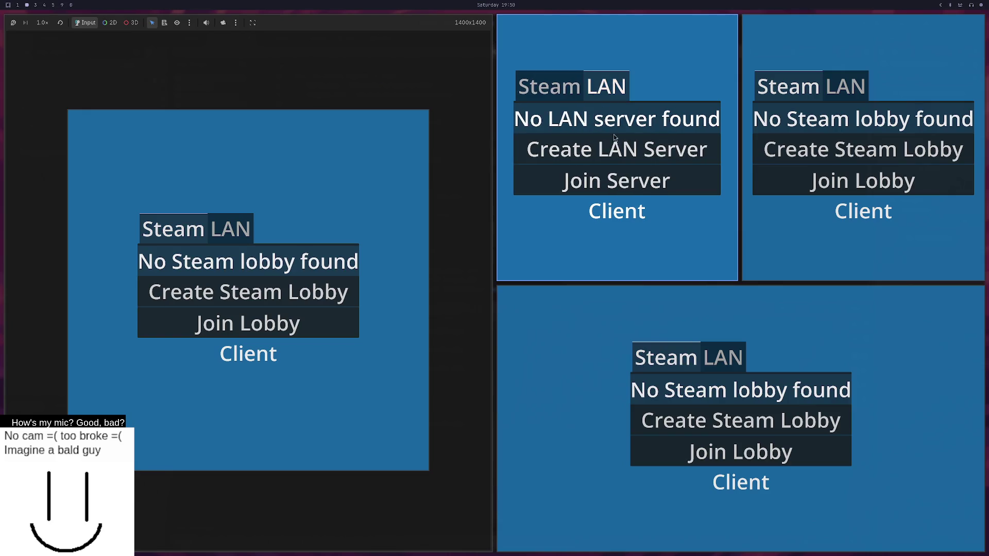
{"action": "left_click", "coordinate": [614, 145]}
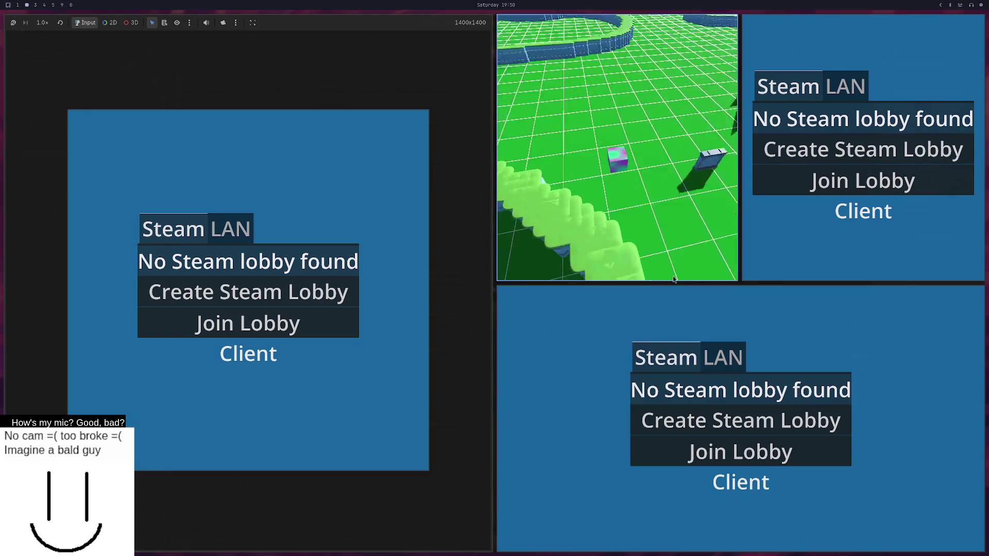
{"action": "left_click", "coordinate": [723, 358]}
{"action": "left_click", "coordinate": [715, 448]}
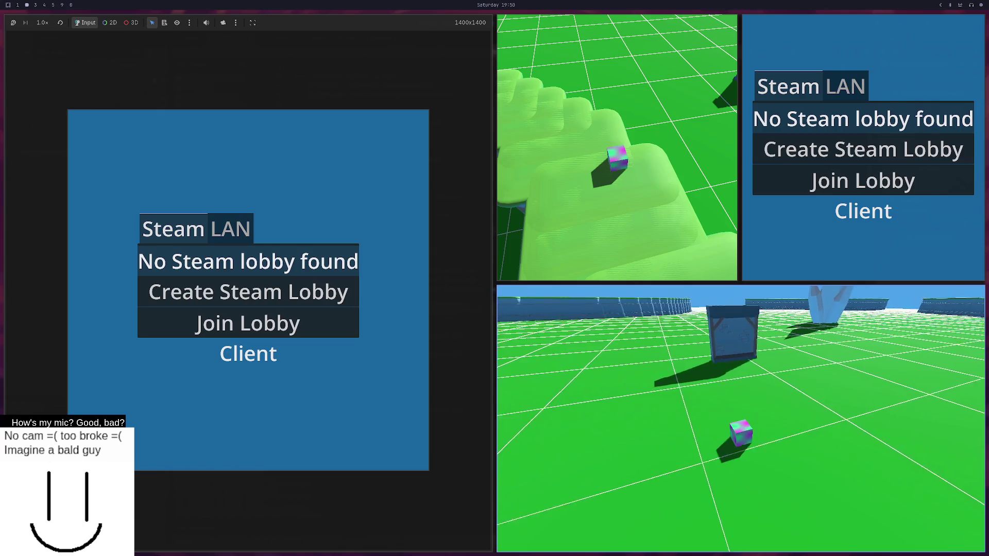
{"action": "key", "text": "w"}
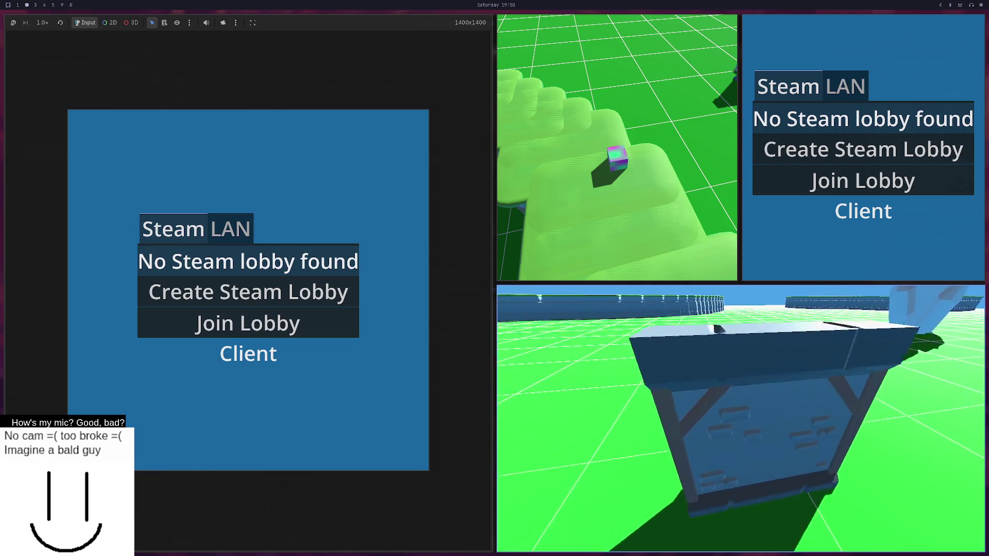
{"action": "key", "text": "F8"}
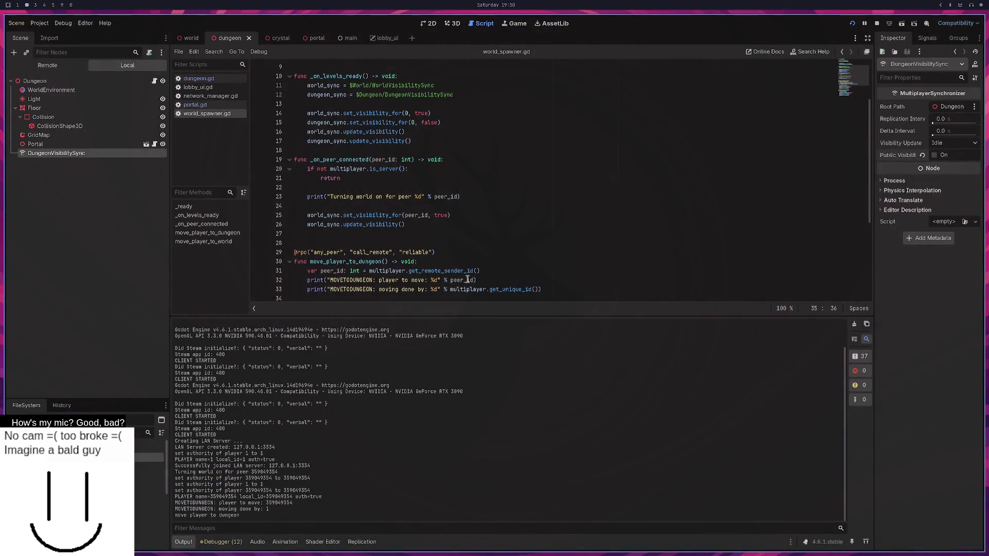
Step: Copy lines 29–39 of world_spawner.gd, the whole move_player_to_dungeon function
{"action": "scroll", "coordinate": [462, 273], "scroll_direction": "down", "scroll_amount": 5}
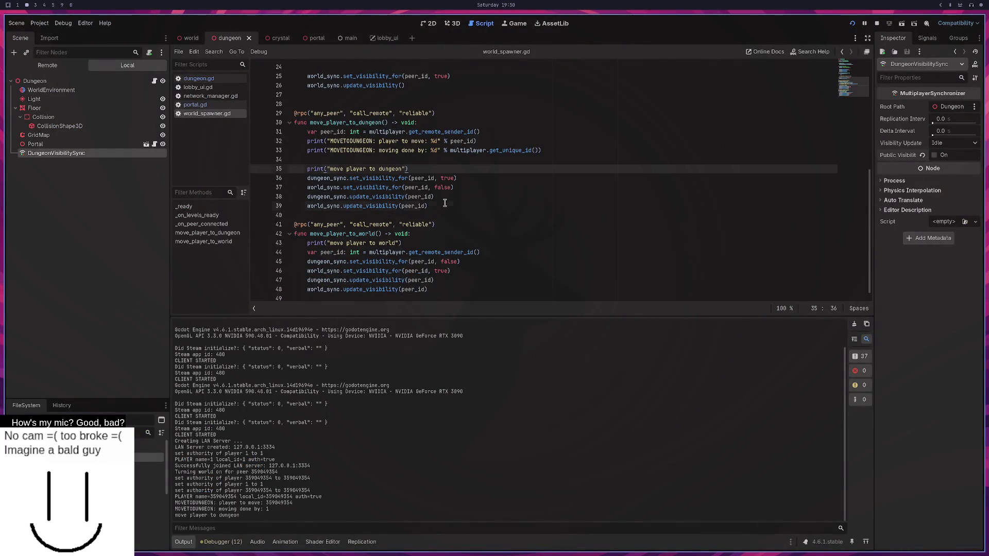
{"action": "left_click_drag", "start_coordinate": [444, 205], "coordinate": [223, 106]}
{"action": "key", "text": "shift+Down"}
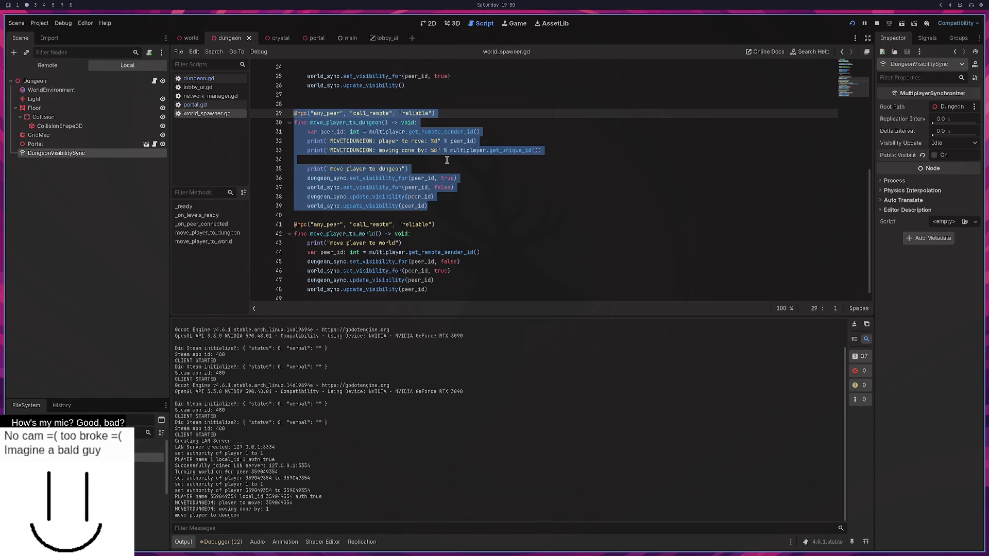
{"action": "key", "text": "super+3"}
{"action": "key", "text": "super+4"}
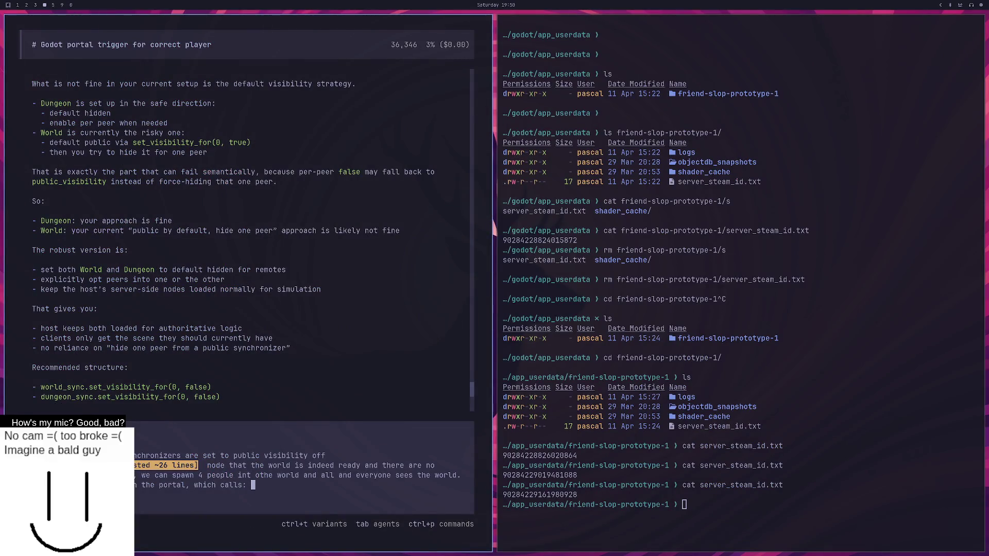
Step: Paste the move_player_to_dungeon function into the opencode prompt and add a new line
{"action": "key", "text": "ctrl+shift+v"}
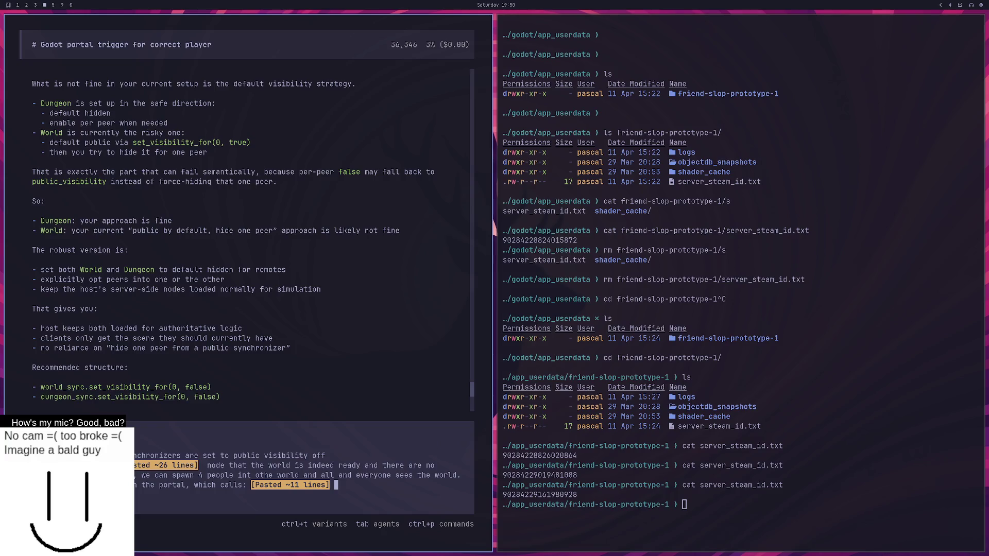
{"action": "key", "text": "shift+Return"}
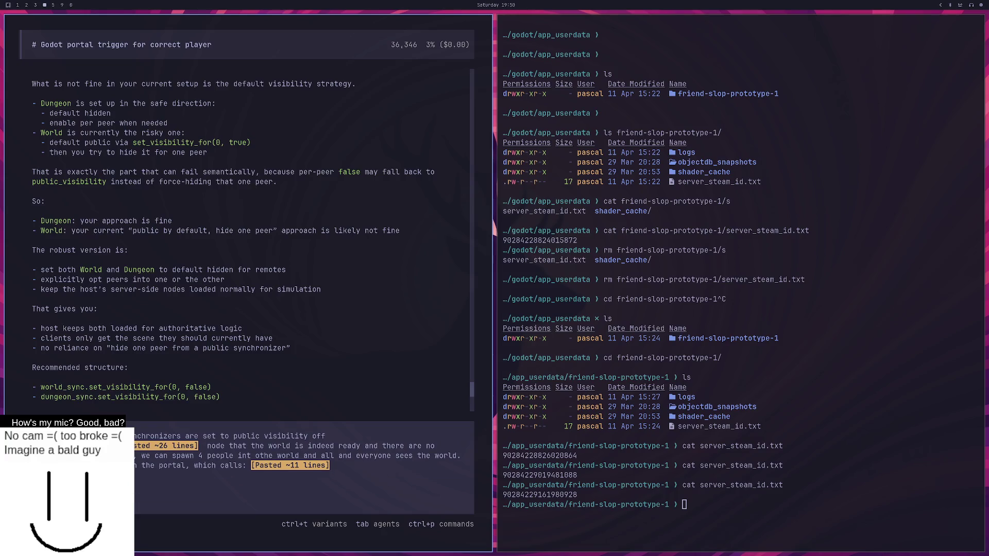
{"action": "key", "text": "super+3"}
{"action": "key", "text": "super+2"}
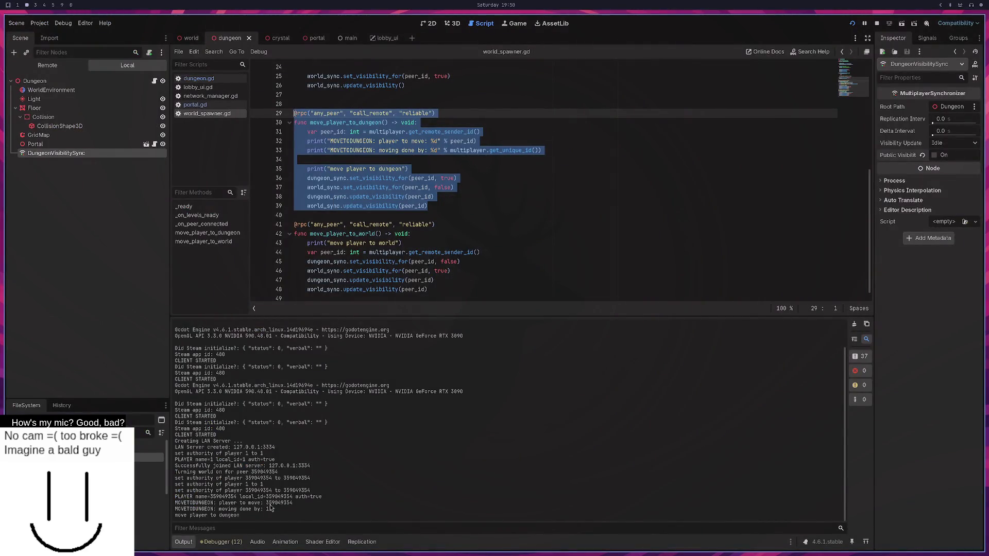
Step: Add the two MOVETODUNGEON log lines from Output and note the server can set that node's visibility
{"action": "left_click_drag", "start_coordinate": [270, 510], "coordinate": [168, 503]}
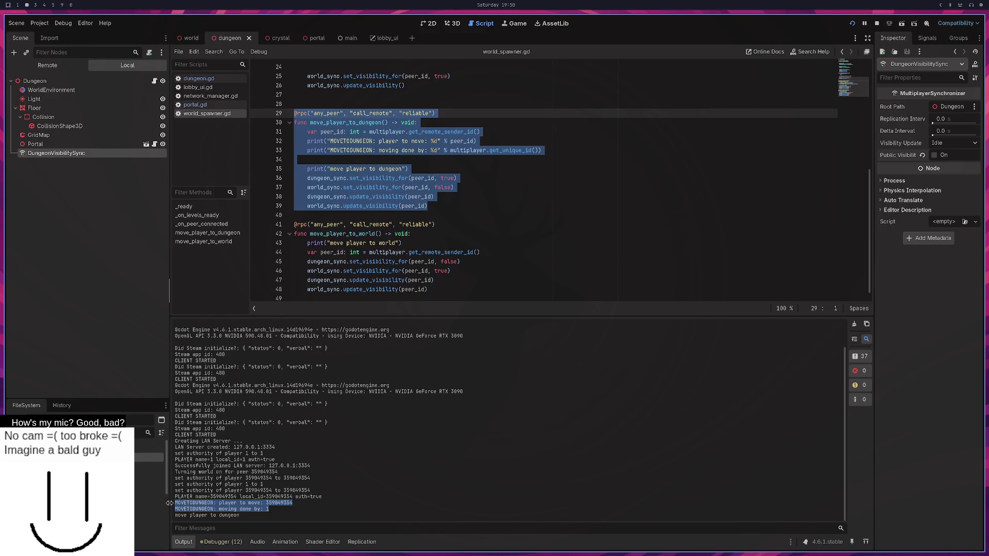
{"action": "key", "text": "super+3"}
{"action": "key", "text": "super+4"}
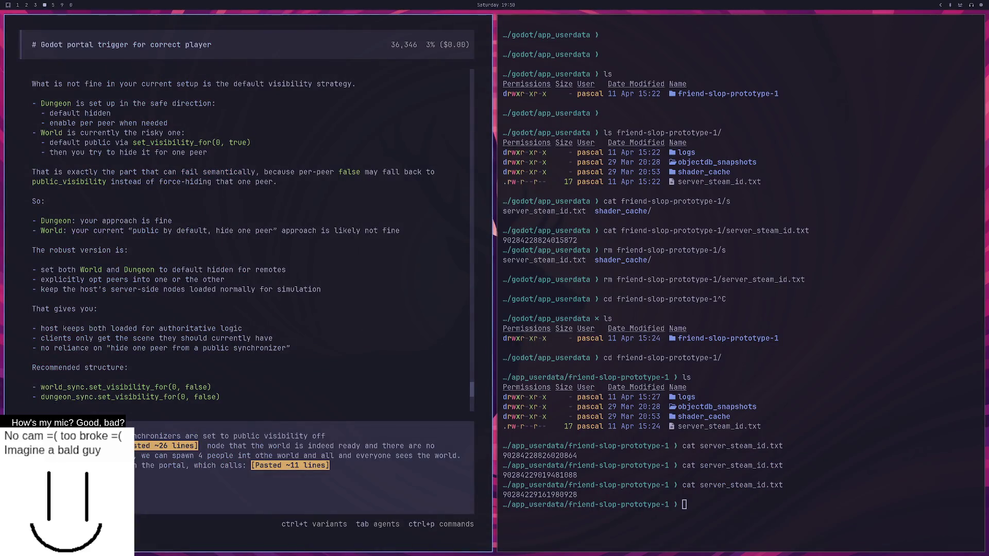
{"action": "key", "text": "ctrl+v"}
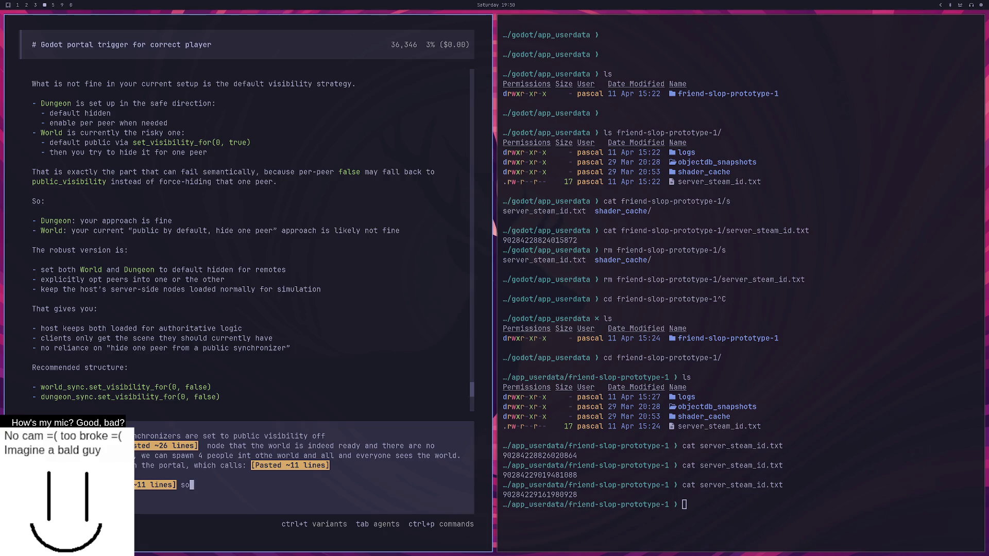
{"action": "key", "text": "BackSpace"}
{"action": "key", "text": "super+2"}
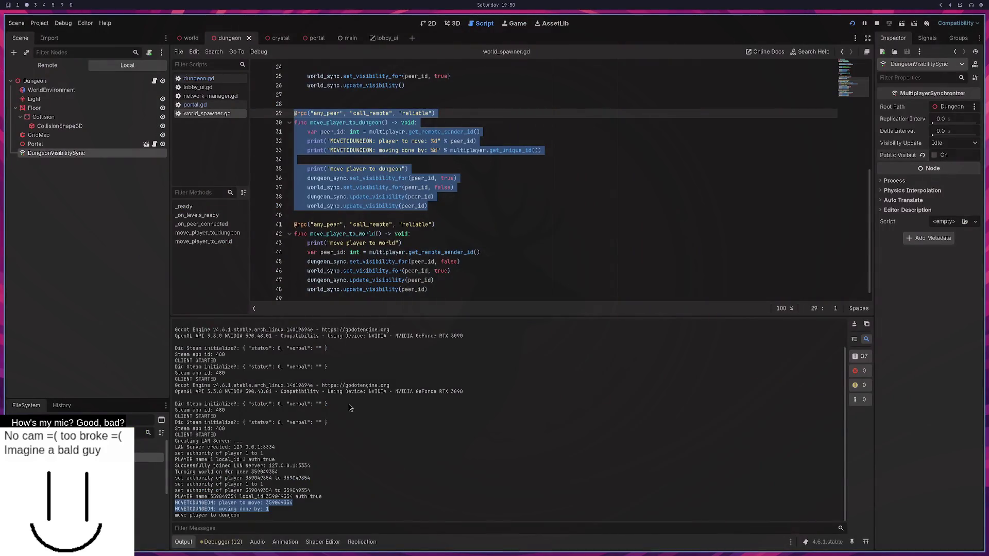
{"action": "key", "text": "super+4"}
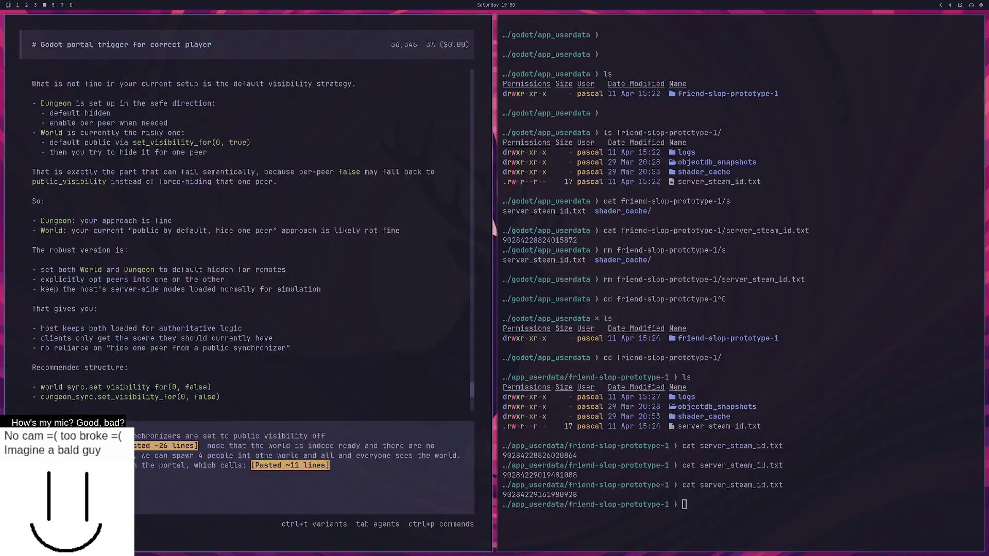
{"action": "key", "text": "ctrl+shift+v"}
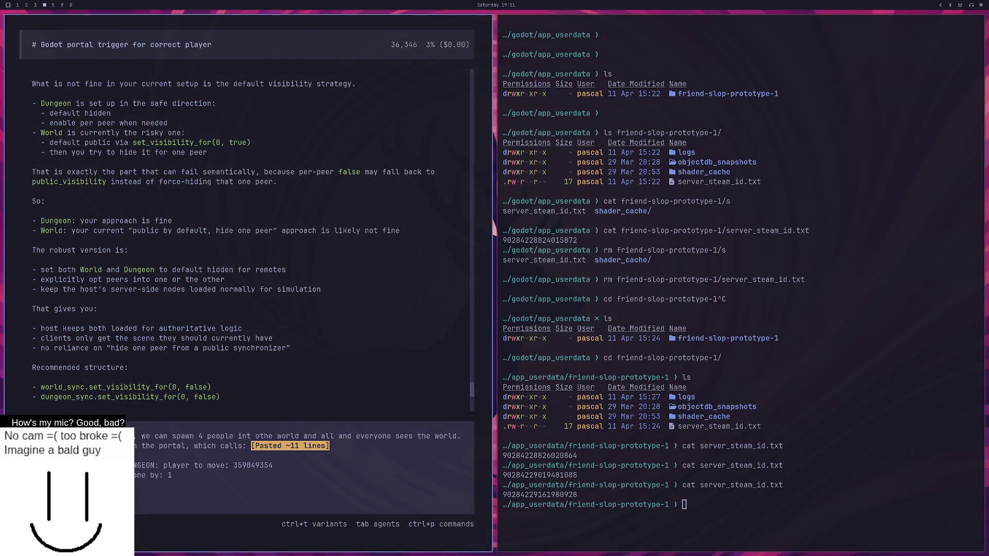
{"action": "key", "text": "shift+Return"}
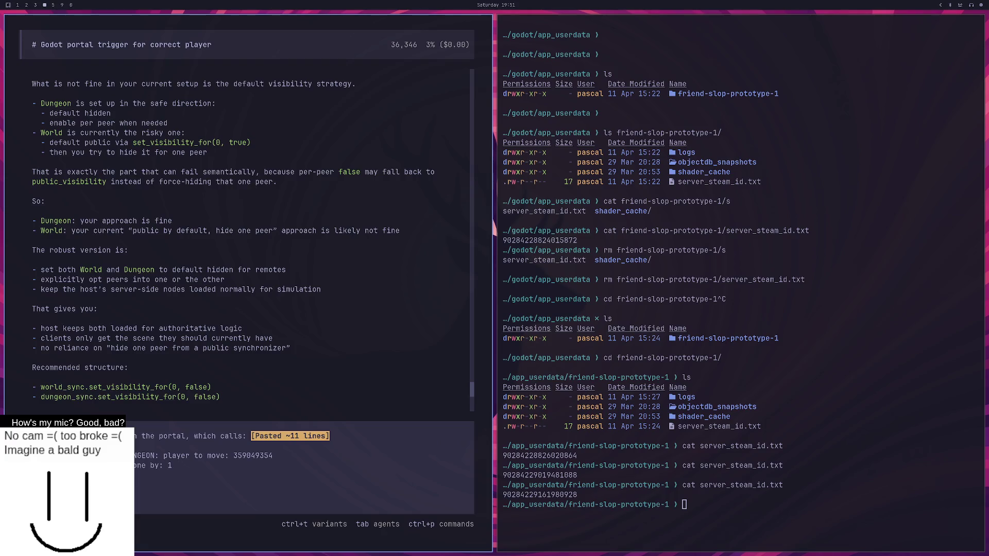
{"action": "type", "text": "rver can set the "}
{"action": "type", "text": "visbility "}
{"action": "type", "text": "for that node."}
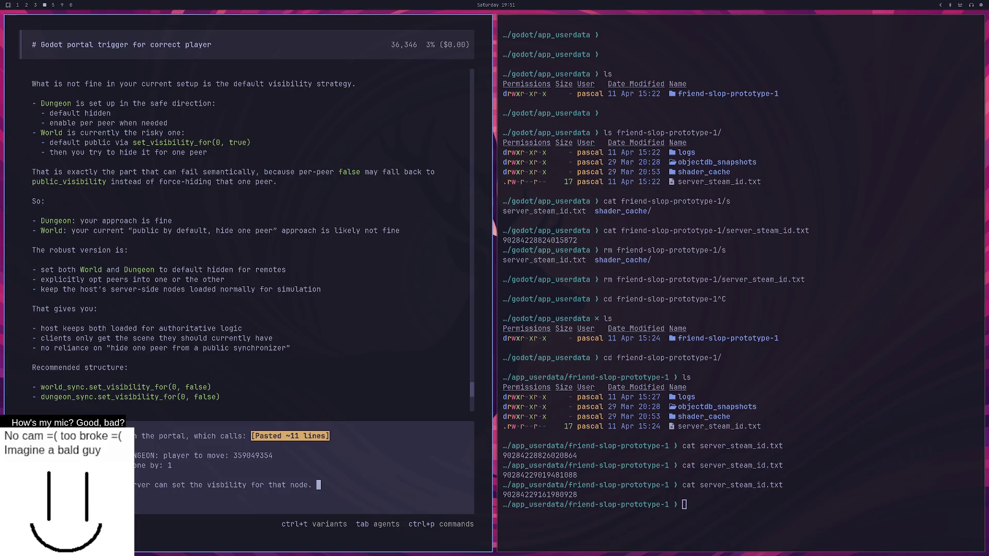
Step: Look over world_spawner.gd's visibility calls, the Discord help channel and Godot output, then return to opencode
{"action": "key", "text": "super+3"}
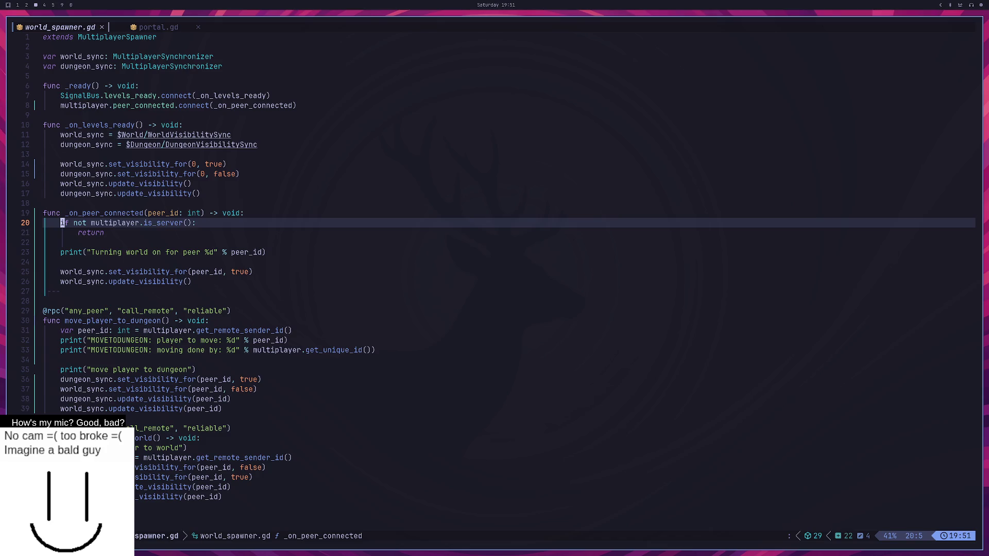
{"action": "key", "text": "super+5"}
{"action": "key", "text": "super+4"}
{"action": "key", "text": "super+5"}
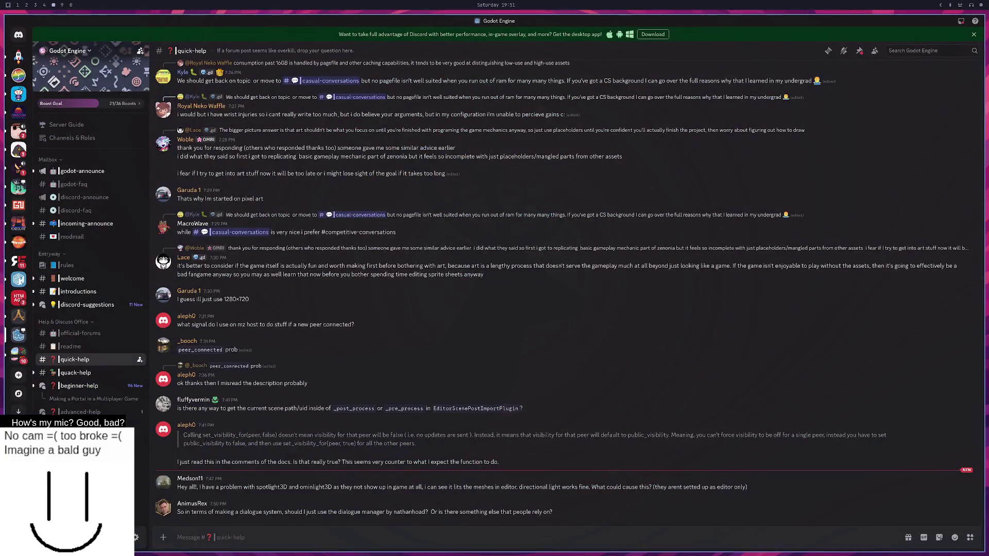
{"action": "key", "text": "super+4"}
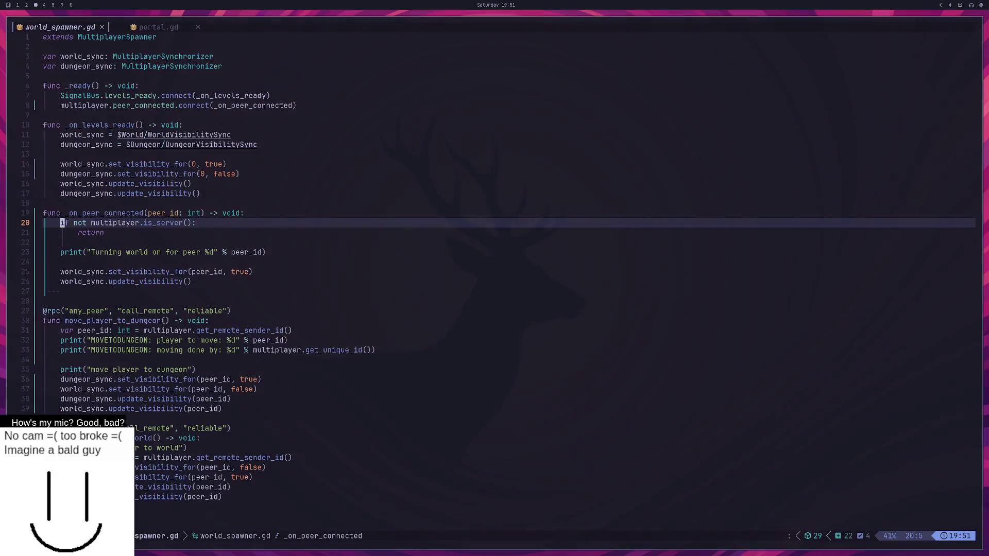
{"action": "key", "text": "super+2"}
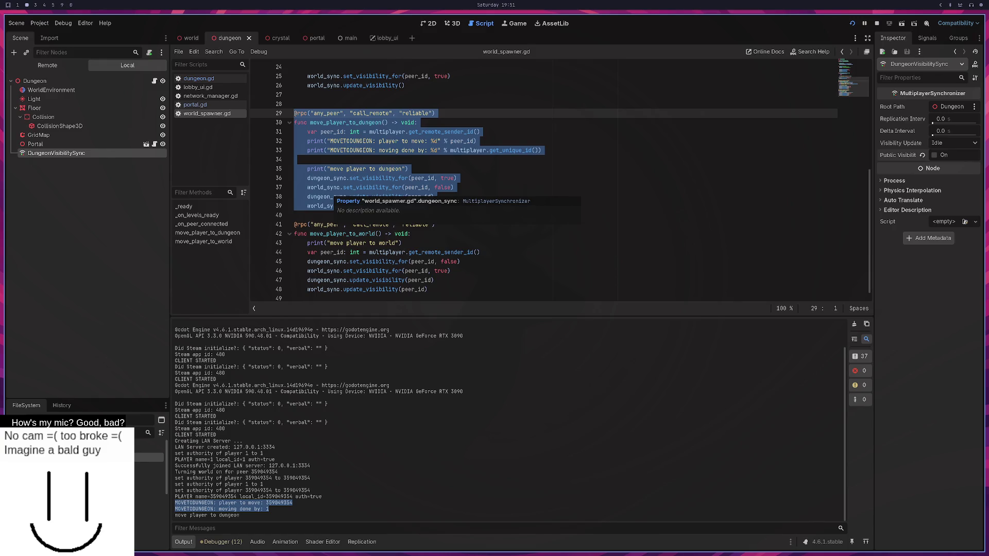
{"action": "key", "text": "super+3"}
{"action": "key", "text": "super+4"}
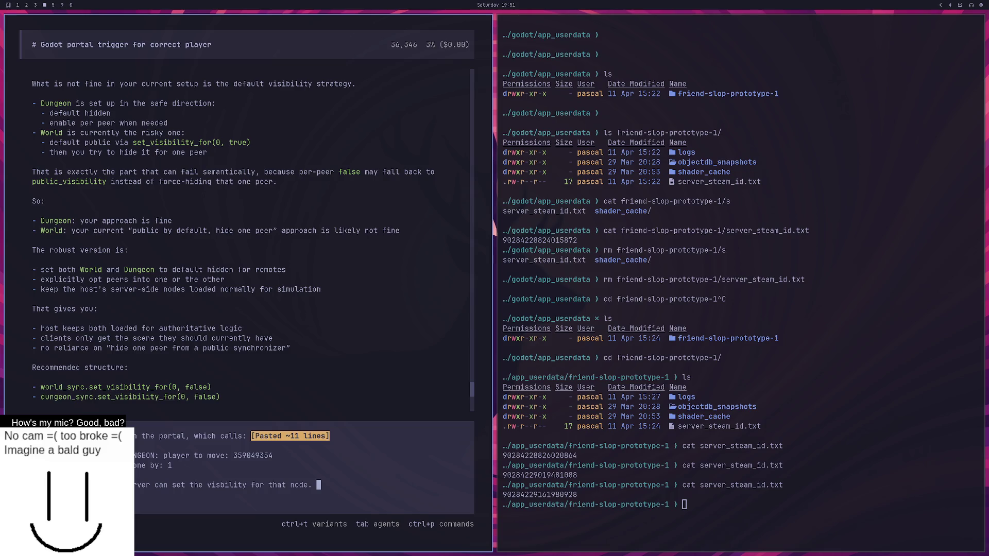
Step: Add that entering the portal shows no dungeon, only a visual difference, since world and dungeon nodes both exist
{"action": "key", "text": "shift+Return"}
{"action": "key", "text": "shift+Return"}
{"action": "key", "text": "shift+Return"}
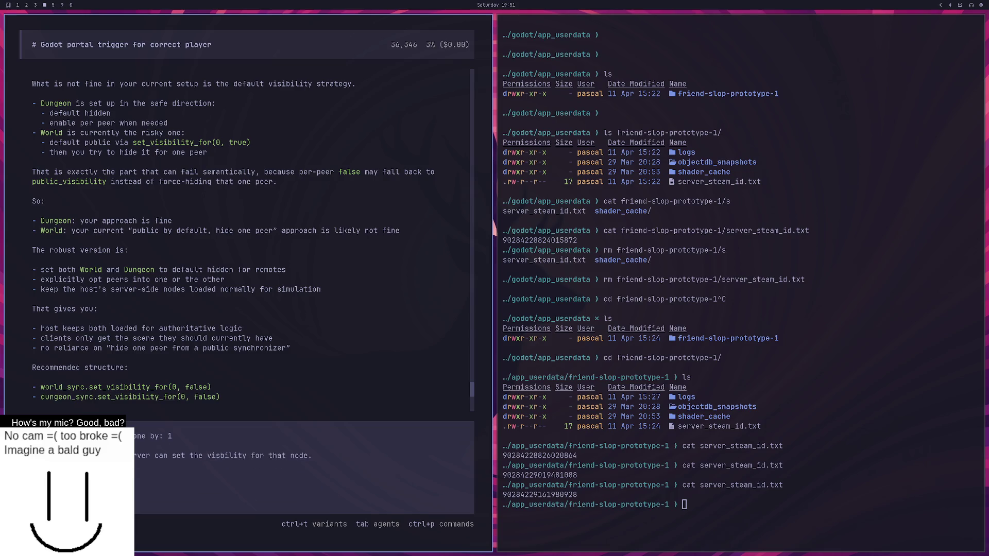
{"action": "type", "text": "is"}
{"action": "type", "text": ": we "}
{"action": "type", "text": "enter the portal,"}
{"action": "type", "text": " we dont see the dungeon"}
{"action": "type", "text": ", an"}
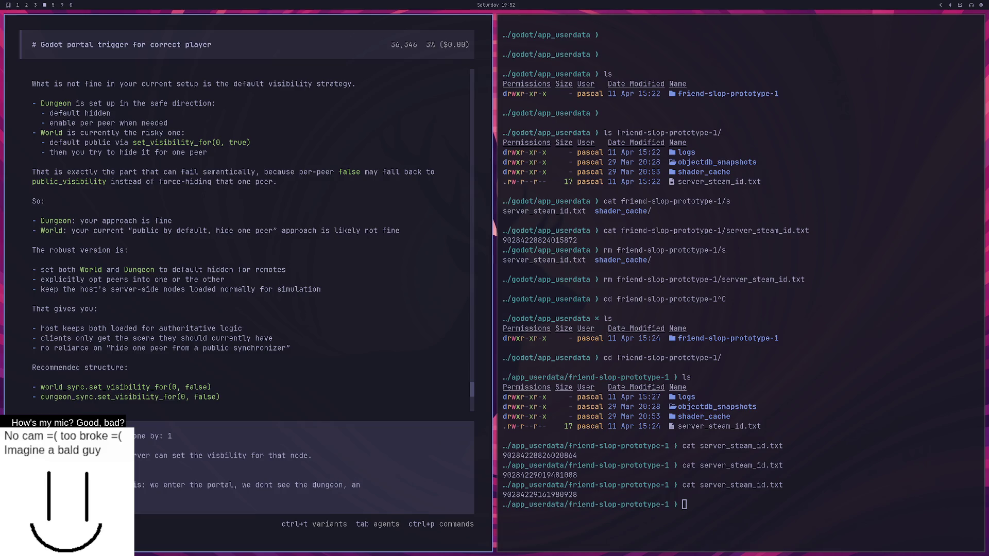
{"action": "type", "text": "d"}
{"action": "key", "text": "BackSpace"}
{"action": "key", "text": "BackSpace"}
{"action": "key", "text": "BackSpace"}
{"action": "type", "text": "but we se"}
{"action": "type", "text": "e a visual d"}
{"action": "type", "text": "istortion"}
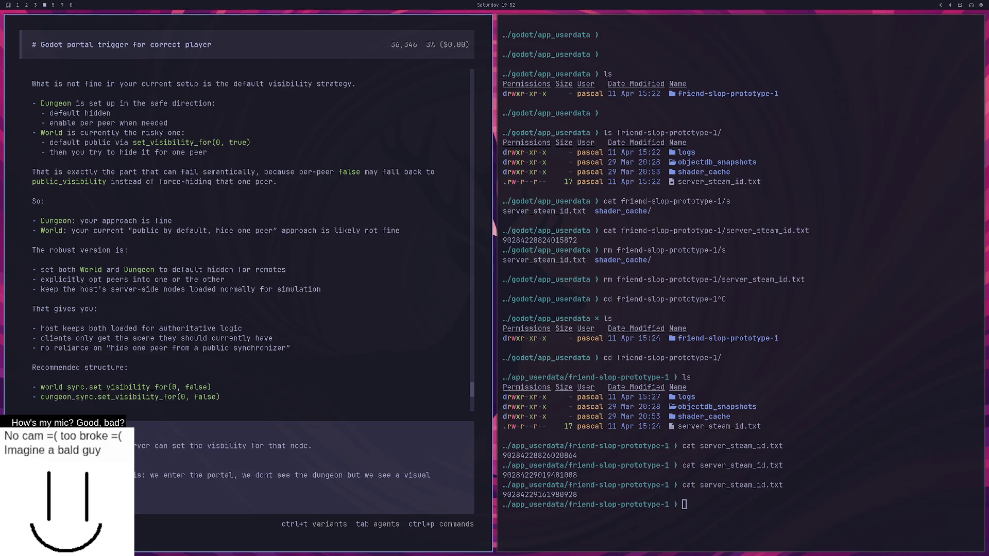
{"action": "type", "text": "difference com"}
{"action": "type", "text": "es from the dung"}
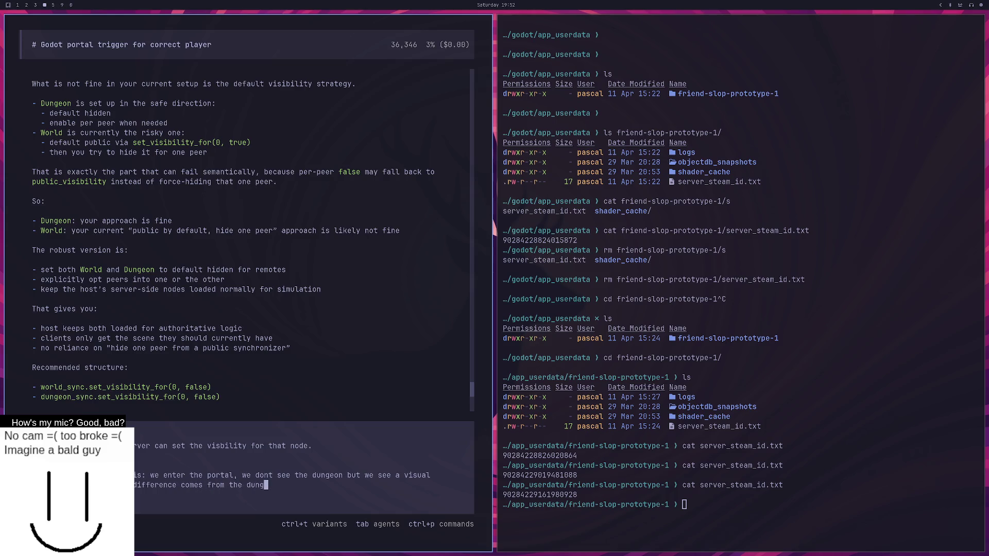
{"action": "type", "text": "eon being actually"}
{"action": "type", "text": " spawned,"}
{"action": "key", "text": "BackSpace"}
{"action": "type", "text": "whiel the world is "}
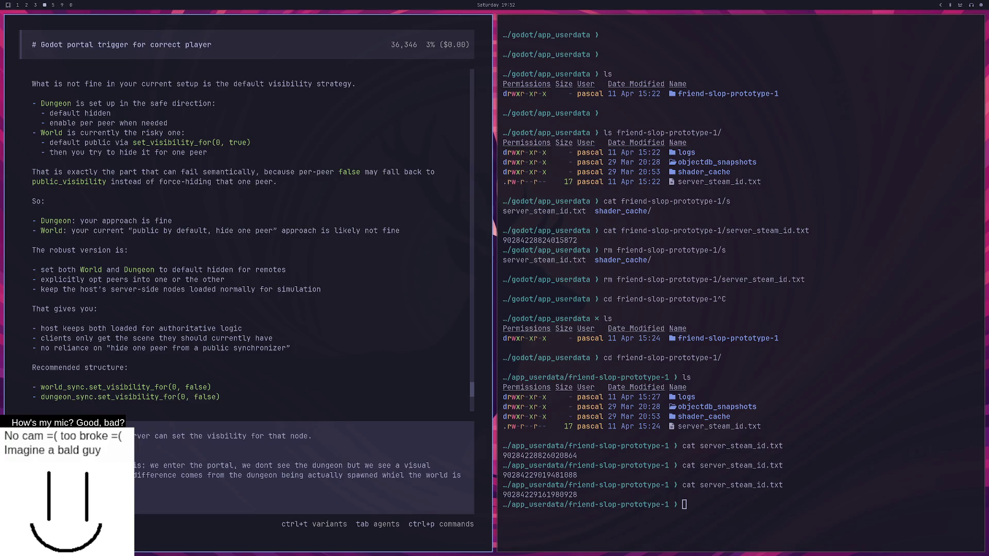
{"action": "type", "text": "spawned. so we have"}
{"action": "type", "text": " both nodes in t"}
{"action": "type", "text": "he tree "}
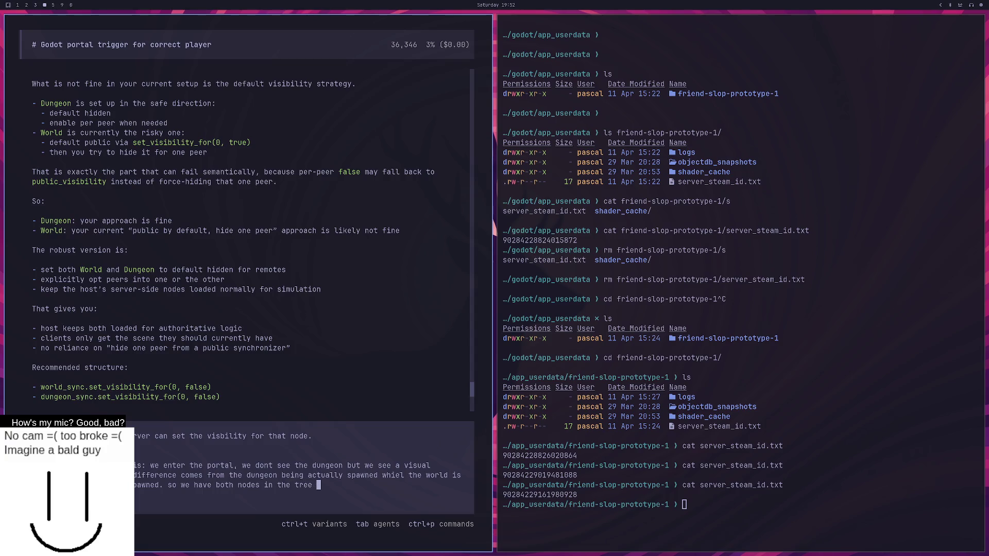
{"action": "type", "text": "and we see bo"}
{"action": "type", "text": "th *dungeon is just"}
Step: Add the two-world-environments explanation and the summary 'dungeon spawns, world doesnt despawn', then send the message
{"action": "key", "text": "shift+Return"}
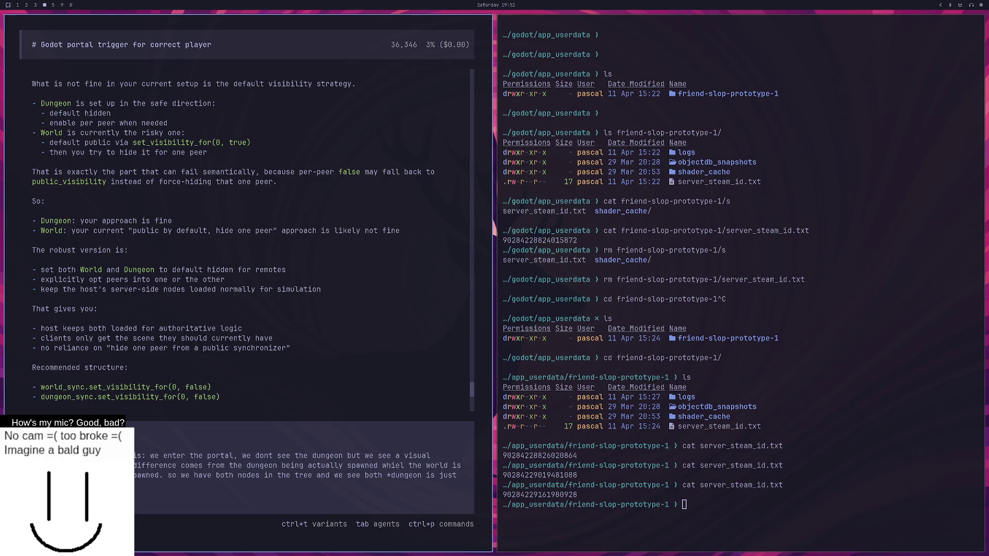
{"action": "type", "text": "have 2"}
{"action": "type", "text": " world envs because "}
{"action": "type", "text": "of the two nodes wh"}
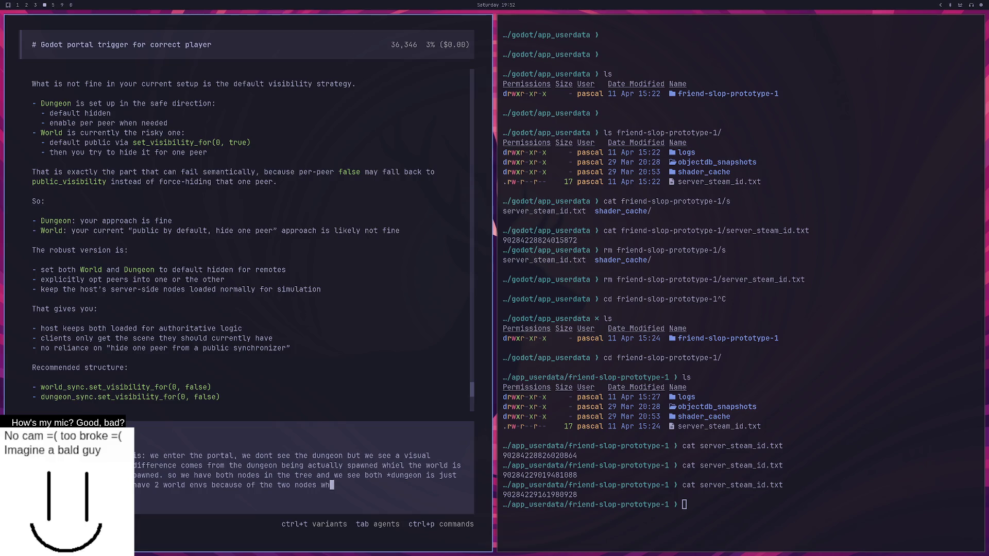
{"action": "type", "text": "ich leads to the we"}
{"action": "type", "text": "ird look. i"}
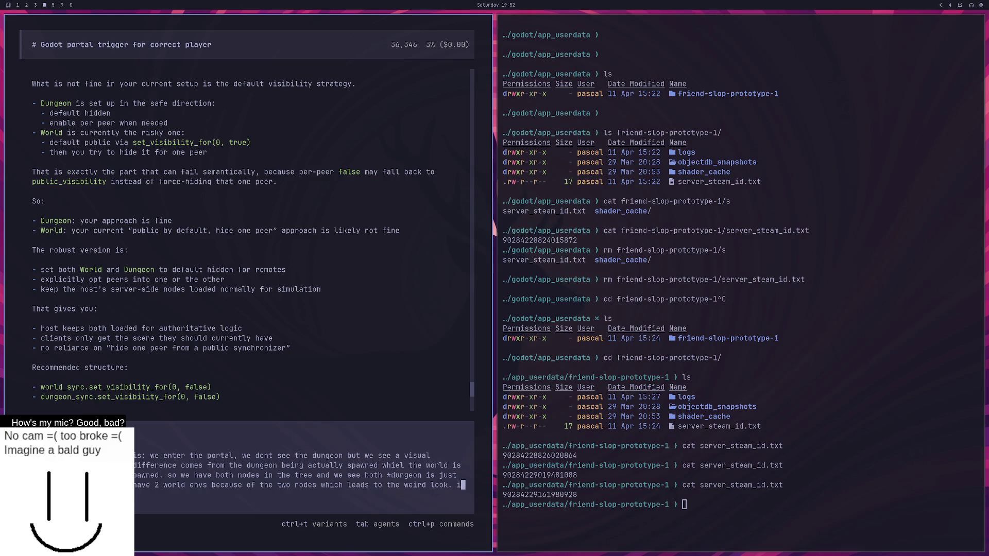
{"action": "key", "text": "shift+Return"}
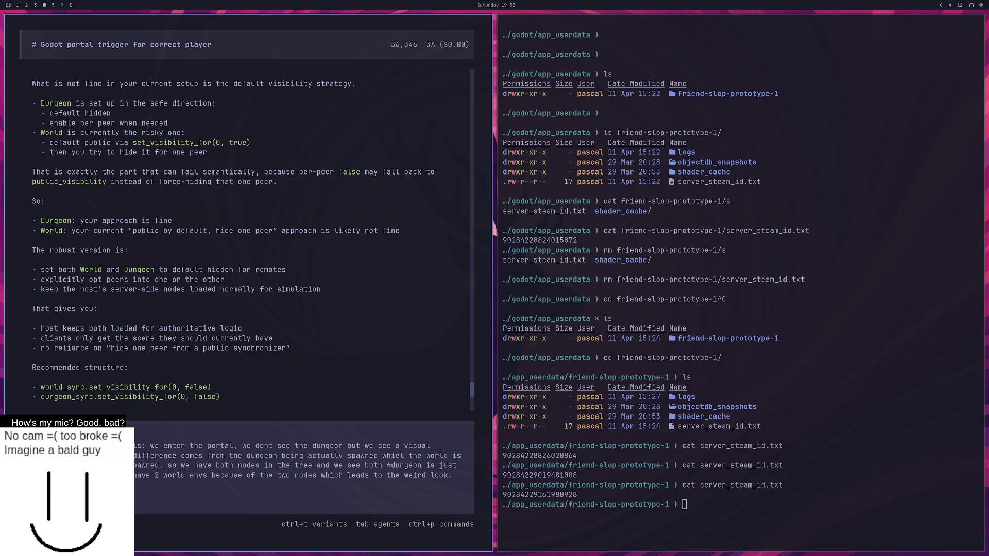
{"action": "type", "text": "portal, dun"}
{"action": "type", "text": "geon spawns, world "}
{"action": "type", "text": "doesnt despawn."}
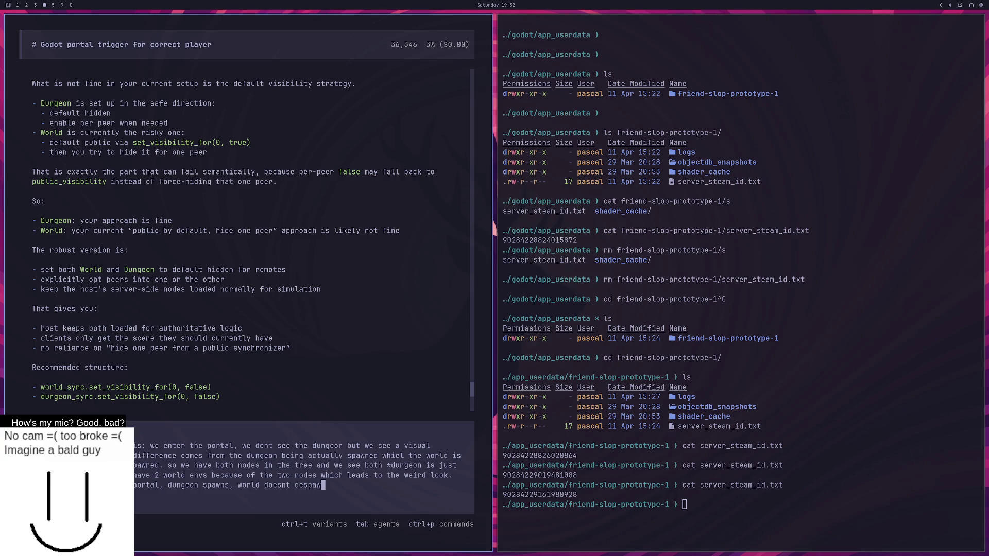
{"action": "key", "text": "shift+Return"}
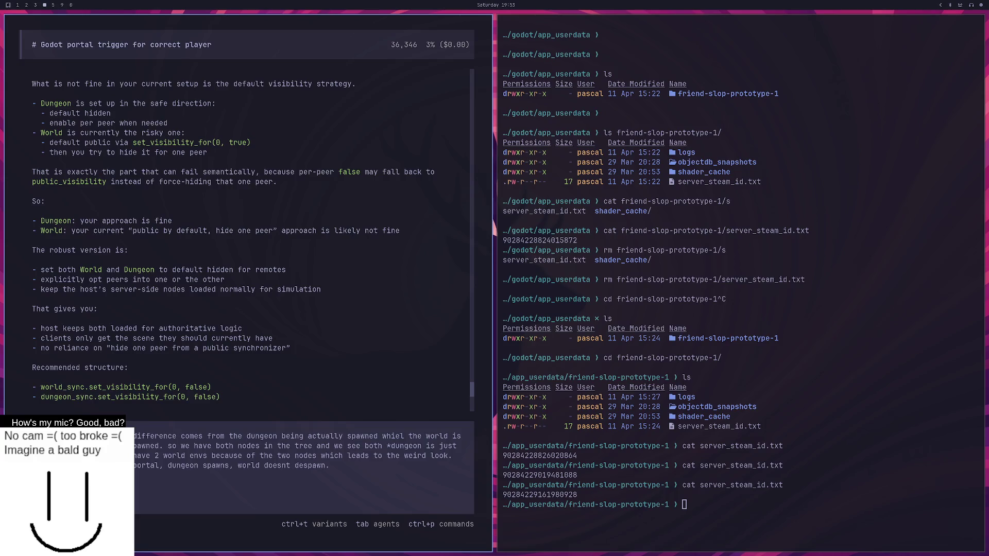
{"action": "key", "text": "Return"}
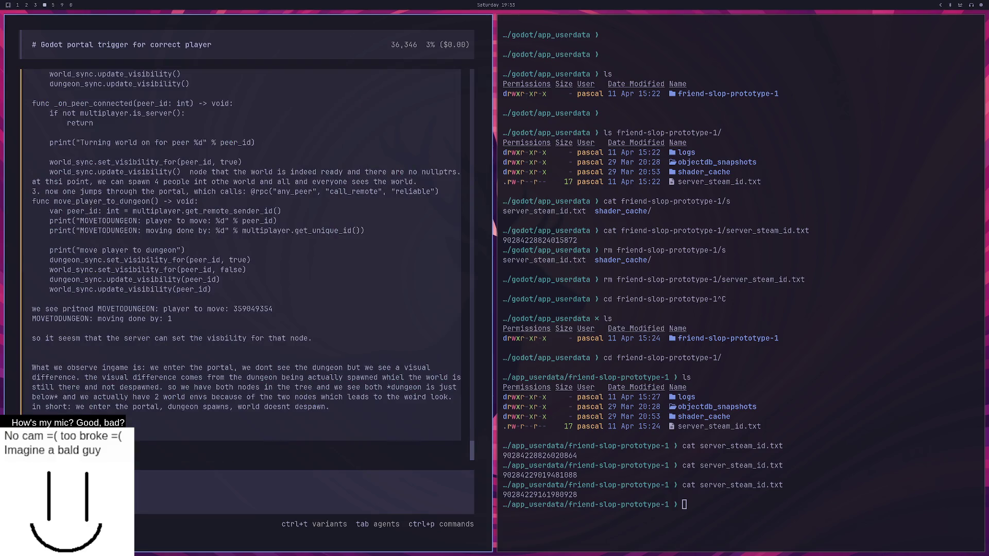
Step: Glance at the stream dashboard, then read opencode's reply blaming world_sync.set_visibility_for(0, true) in _on_levels_ready
{"action": "key", "text": "super+0"}
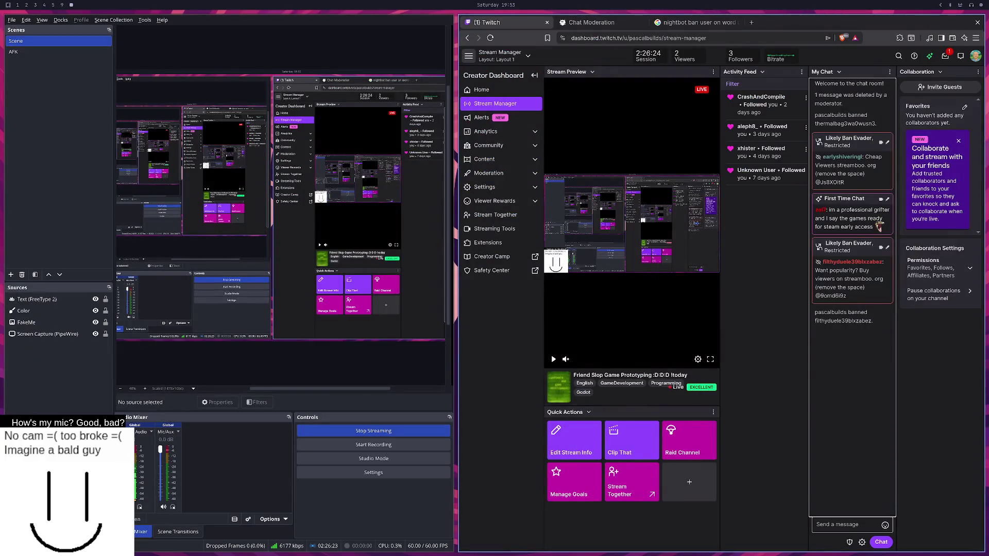
{"action": "key", "text": "super+2"}
{"action": "key", "text": "super+3"}
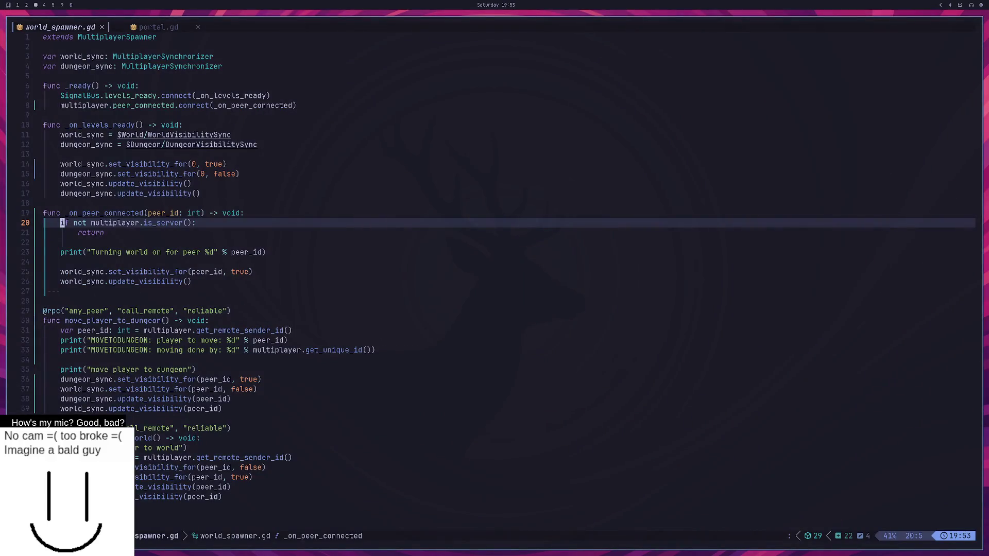
{"action": "key", "text": "super+4"}
{"action": "scroll", "coordinate": [271, 197], "scroll_direction": "down", "scroll_amount": 2}
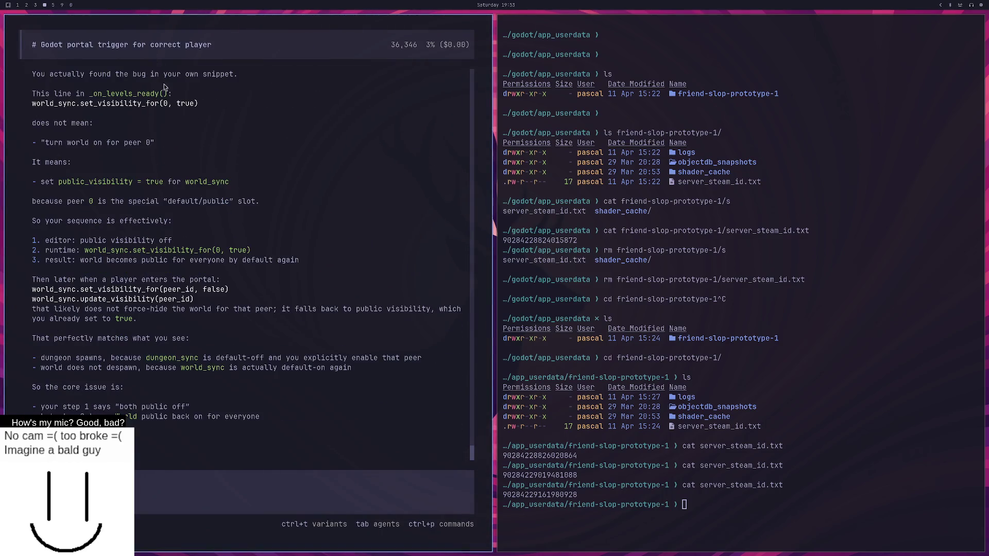
{"action": "scroll", "coordinate": [270, 200], "scroll_direction": "up", "scroll_amount": 4}
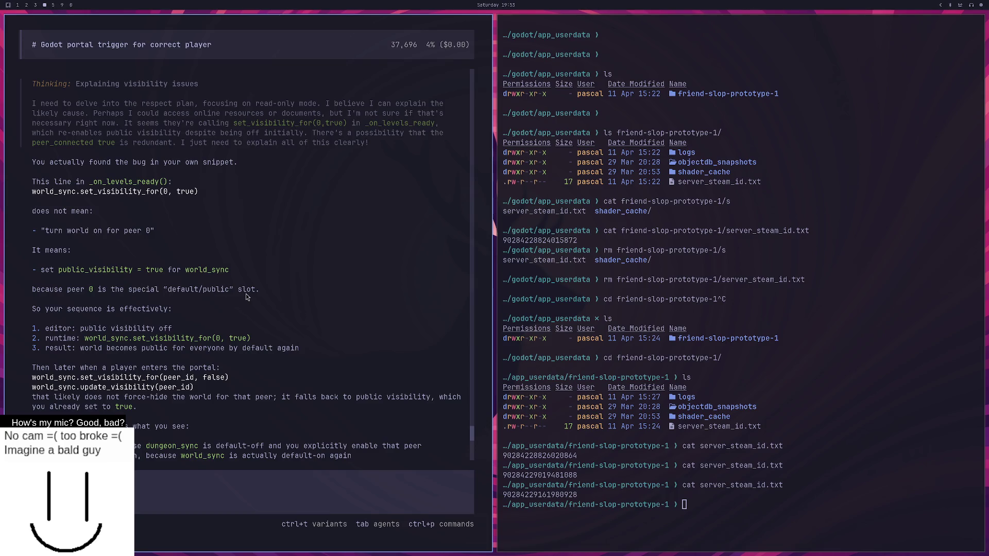
{"action": "key", "text": "super+2"}
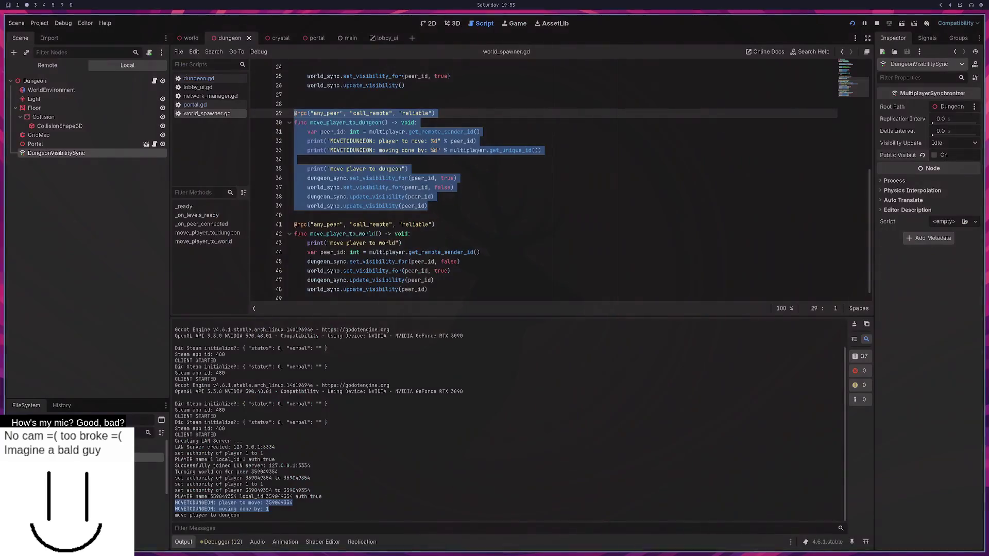
{"action": "left_click", "coordinate": [508, 227]}
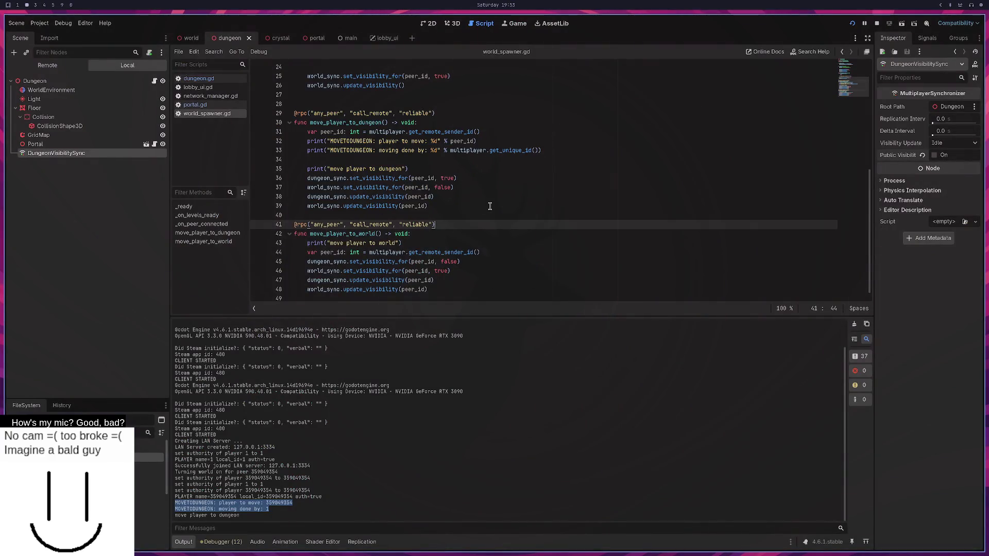
{"action": "scroll", "coordinate": [457, 204], "scroll_direction": "up", "scroll_amount": 2}
{"action": "scroll", "coordinate": [457, 206], "scroll_direction": "up", "scroll_amount": 2}
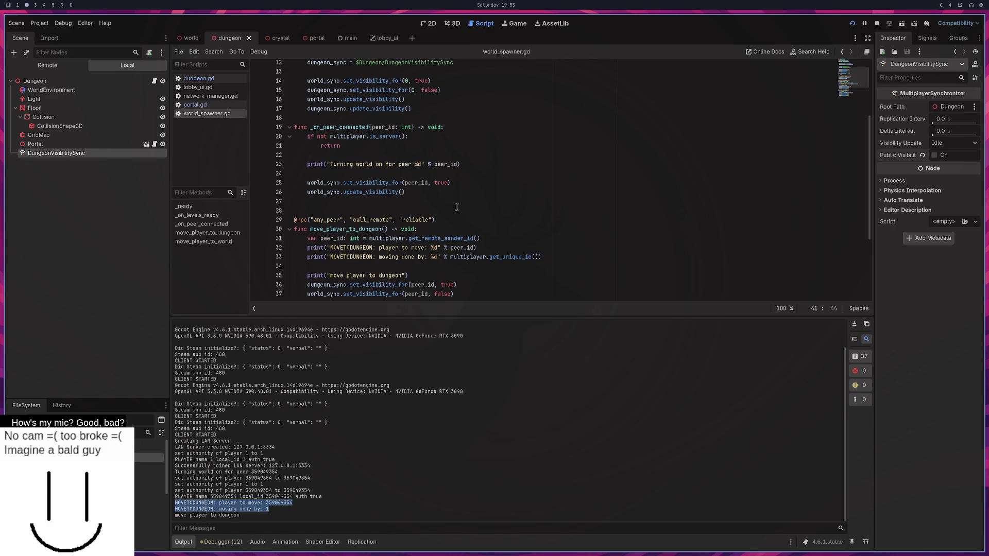
{"action": "scroll", "coordinate": [457, 207], "scroll_direction": "down", "scroll_amount": 3}
{"action": "key", "text": "super+1"}
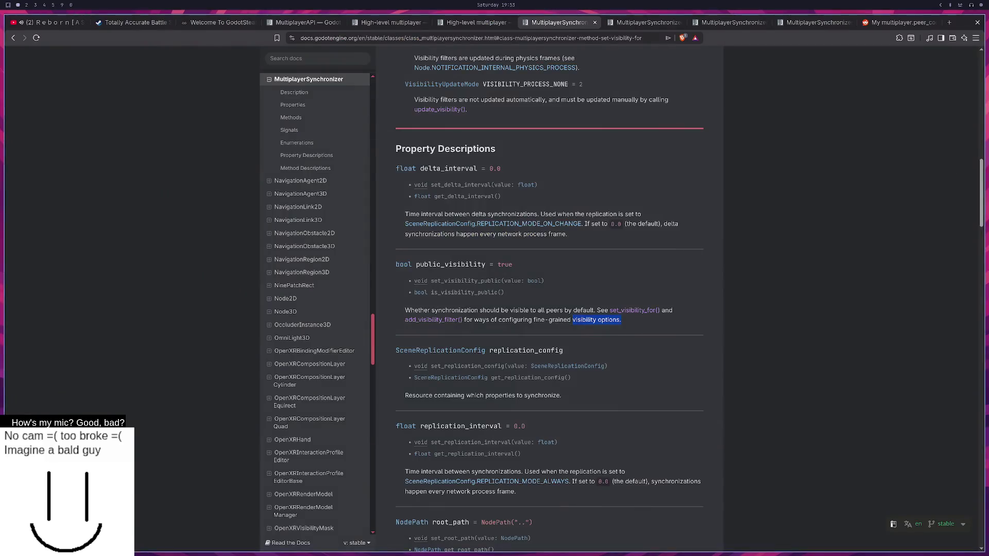
{"action": "key", "text": "super+3"}
{"action": "key", "text": "super+4"}
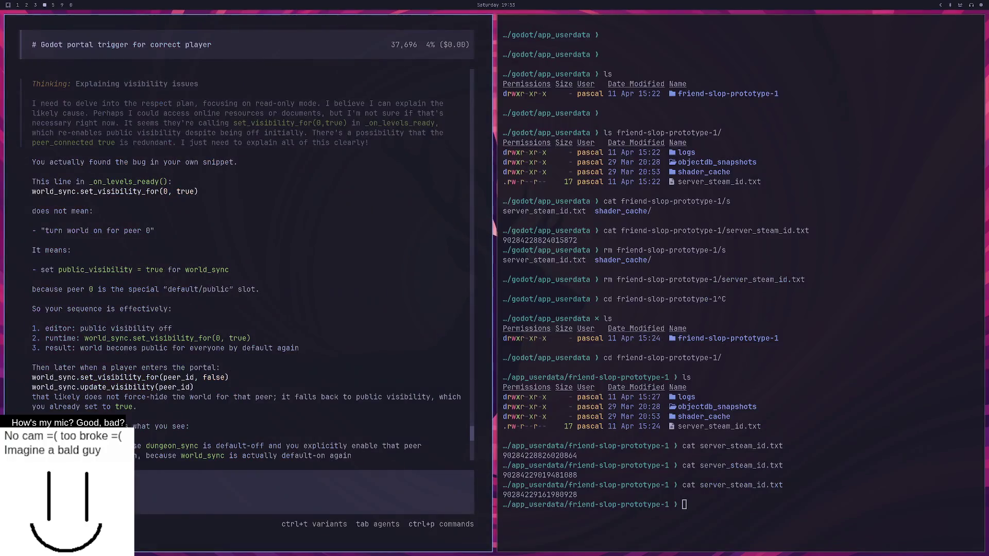
{"action": "key", "text": "super+3"}
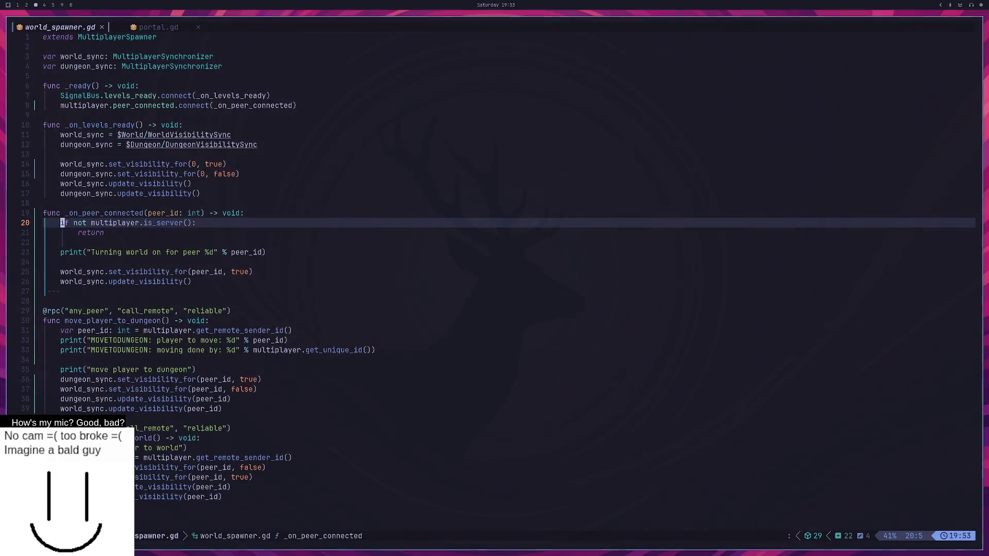
{"action": "key", "text": "super+2"}
{"action": "key", "text": "super+3"}
{"action": "key", "text": "super+4"}
{"action": "key", "text": "super+3"}
{"action": "key", "text": "super+2"}
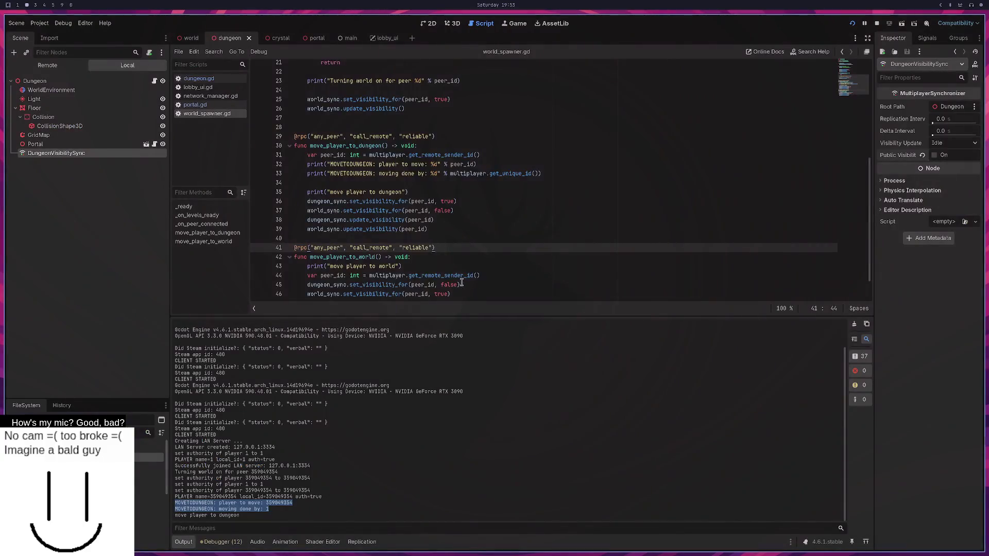
{"action": "scroll", "coordinate": [406, 202], "scroll_direction": "up", "scroll_amount": 3}
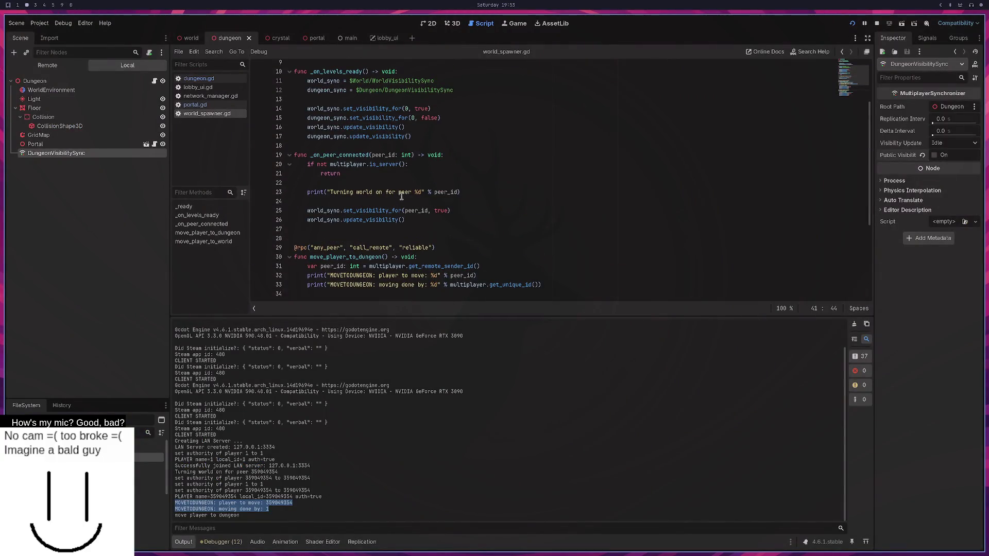
{"action": "scroll", "coordinate": [402, 195], "scroll_direction": "up", "scroll_amount": 2}
Step: Change the peer argument of the set_visibility_for calls on lines 14–15 from 0 to 1 and save world_spawner.gd
{"action": "scroll", "coordinate": [390, 189], "scroll_direction": "up", "scroll_amount": 1}
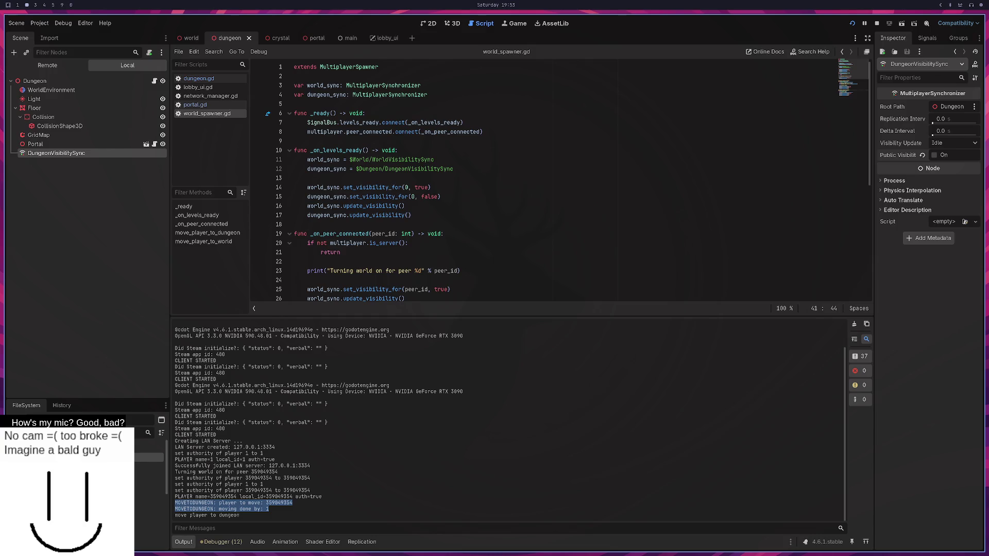
{"action": "left_click", "coordinate": [411, 187]}
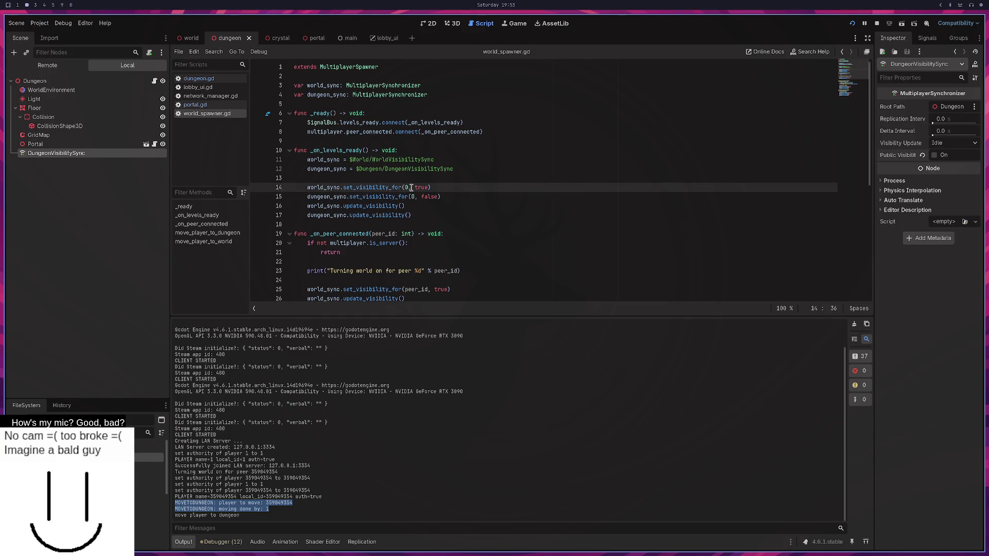
{"action": "key", "text": "BackSpace"}
{"action": "type", "text": "1"}
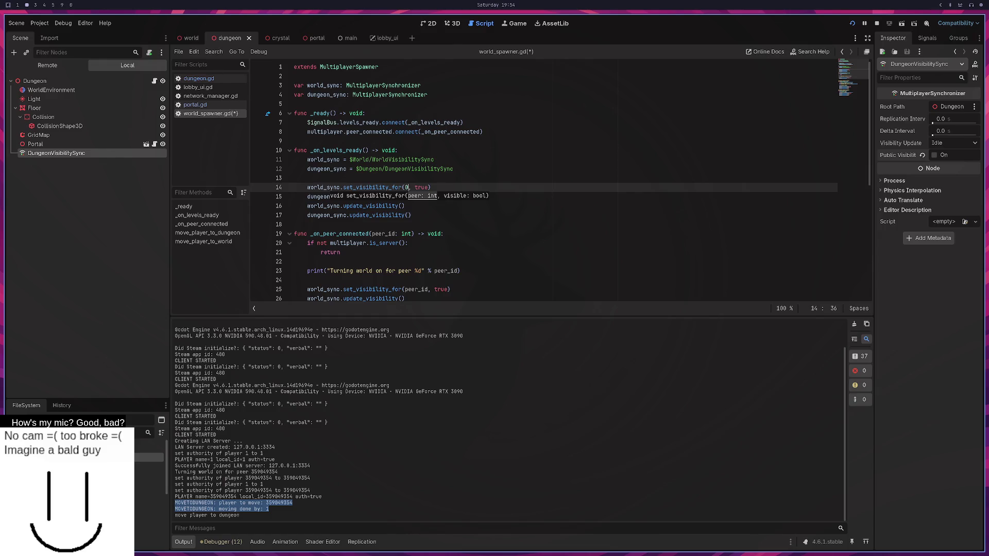
{"action": "key", "text": "Escape"}
{"action": "key", "text": "Up"}
{"action": "key", "text": "Up"}
{"action": "key", "text": "Up"}
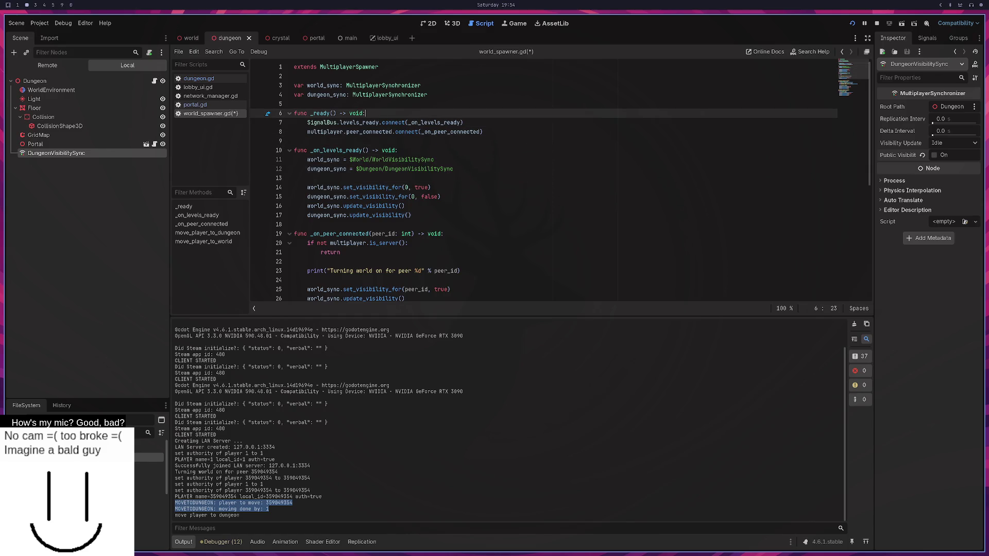
{"action": "key", "text": "Return"}
{"action": "type", "text": "if"}
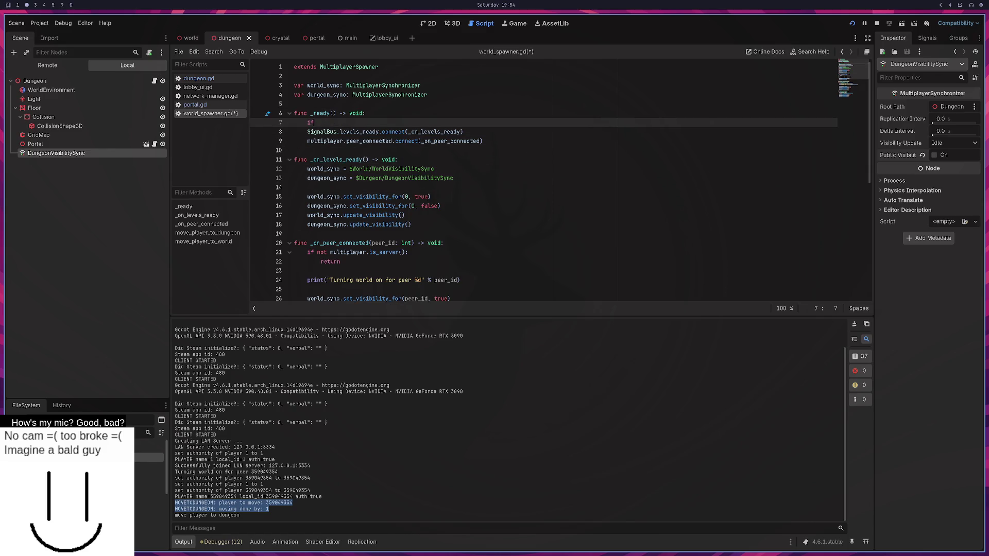
{"action": "type", "text": "mu"}
{"action": "key", "text": "BackSpace"}
{"action": "key", "text": "BackSpace"}
{"action": "key", "text": "BackSpace"}
{"action": "key", "text": "BackSpace"}
{"action": "key", "text": "BackSpace"}
{"action": "key", "text": "BackSpace"}
{"action": "left_click", "coordinate": [408, 189]}
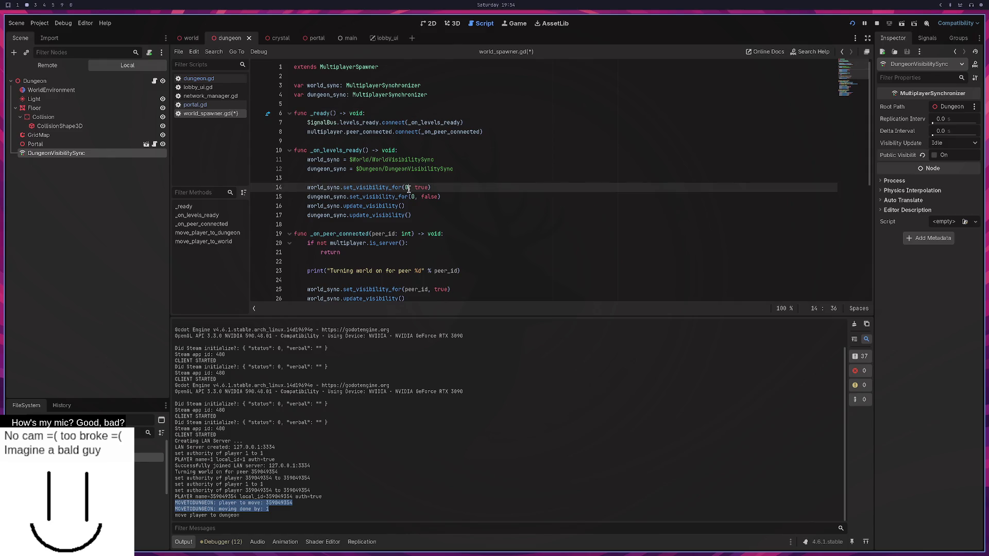
{"action": "left_click", "coordinate": [409, 196]}
{"action": "type", "text": "1"}
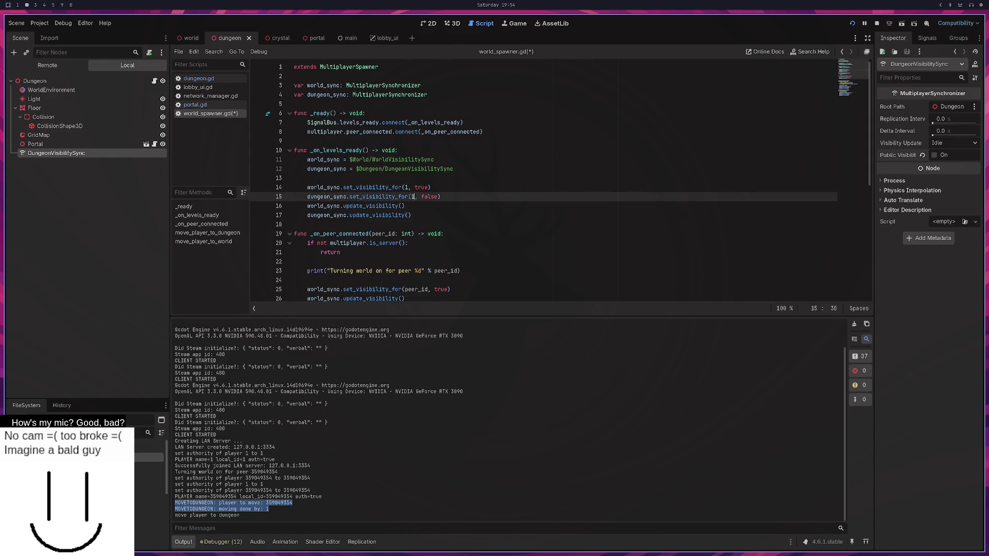
{"action": "key", "text": "ctrl+s"}
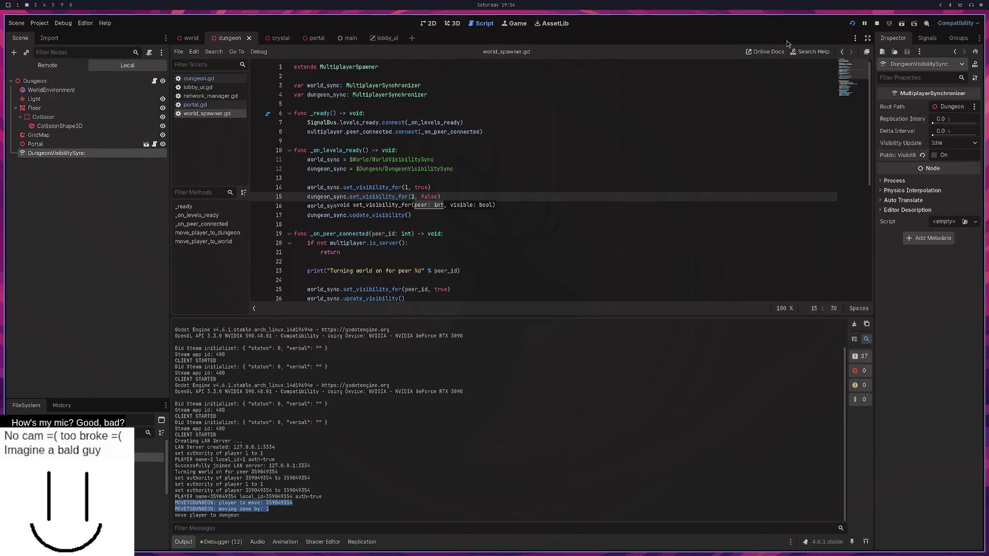
Step: Run the game, create a LAN server in one window, join from another, walk through the portal, then stop
{"action": "left_click", "coordinate": [852, 24]}
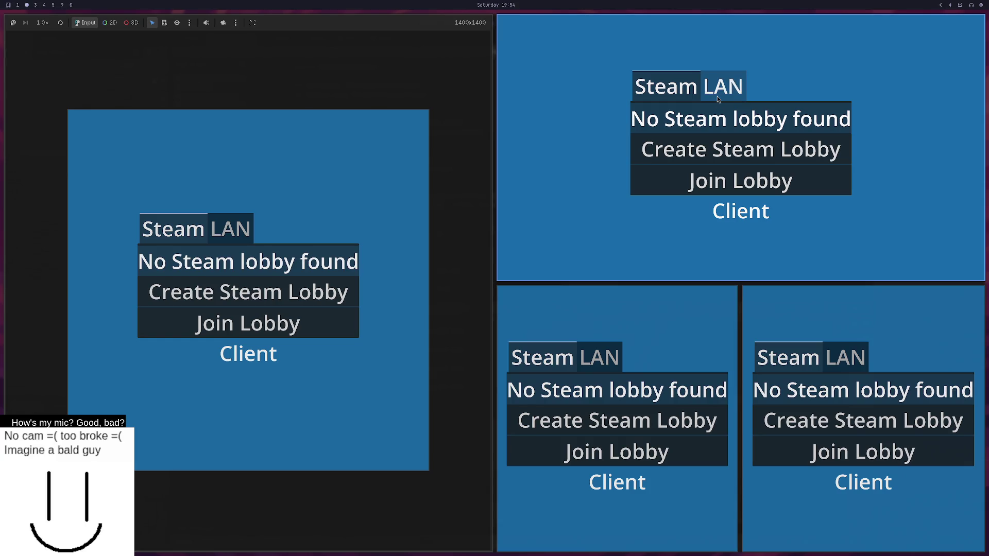
{"action": "left_click", "coordinate": [719, 95]}
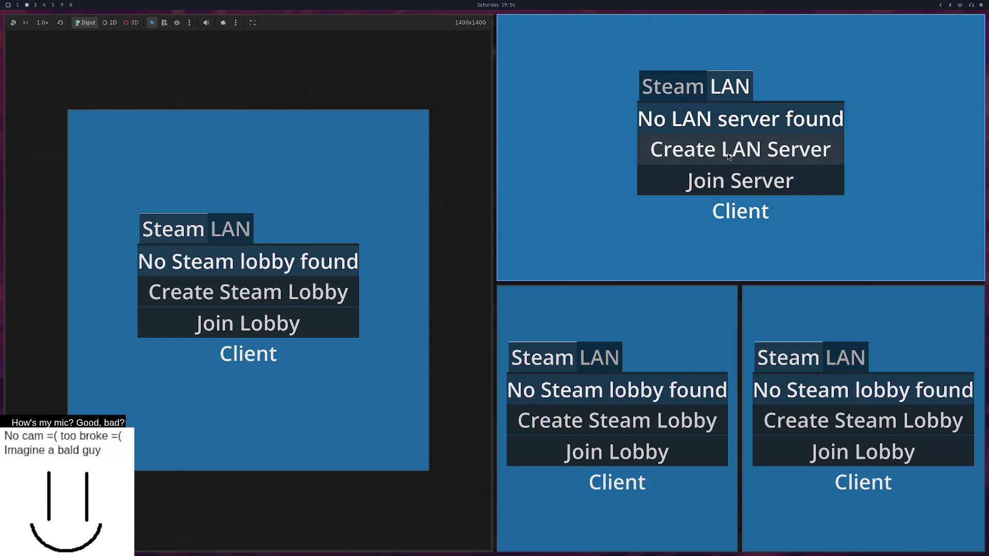
{"action": "left_click", "coordinate": [728, 156]}
{"action": "left_click", "coordinate": [606, 357]}
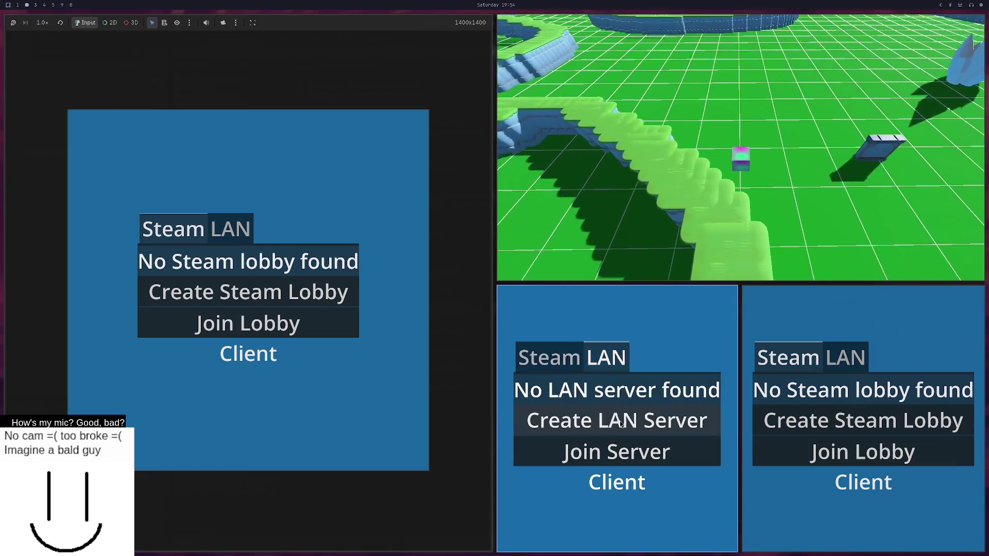
{"action": "left_click", "coordinate": [618, 452]}
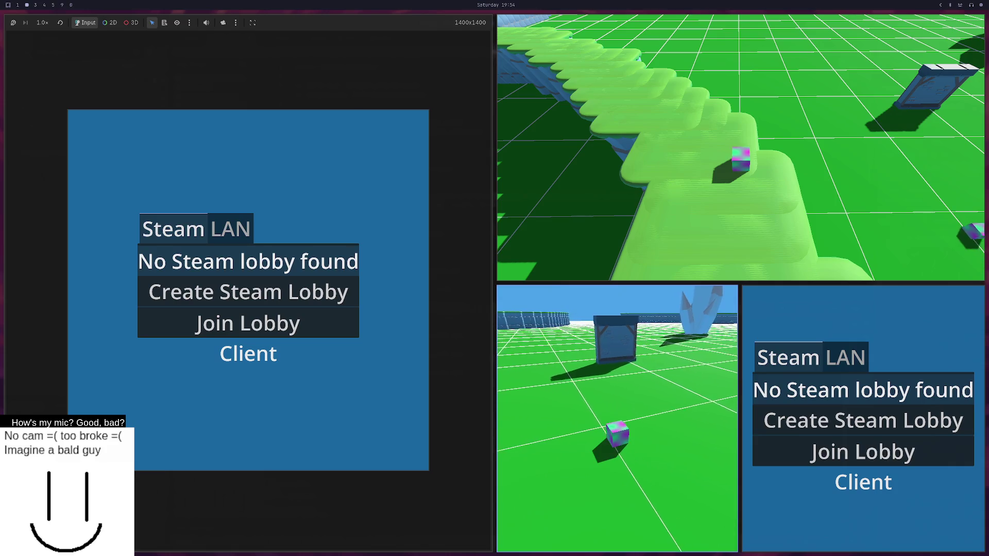
{"action": "key", "text": "w"}
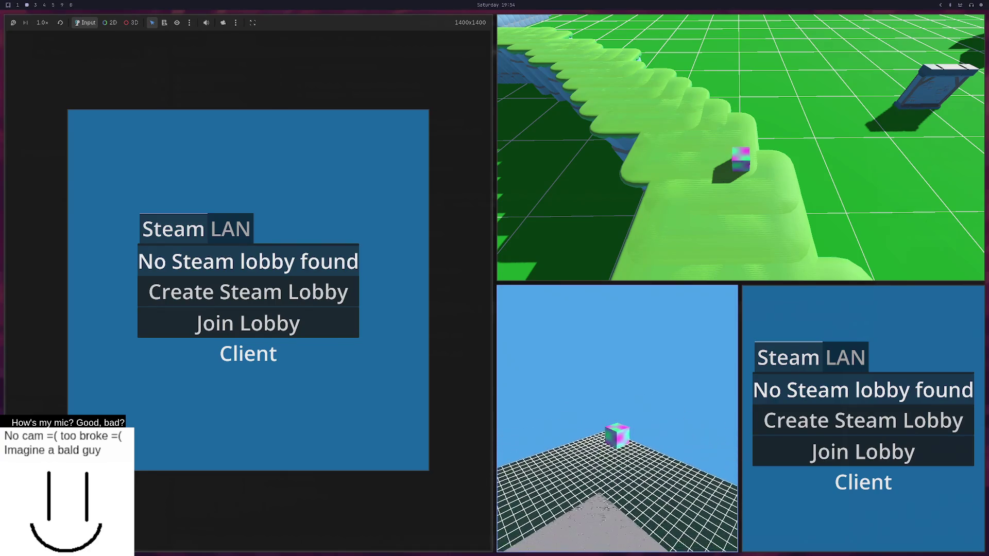
{"action": "key", "text": "F8"}
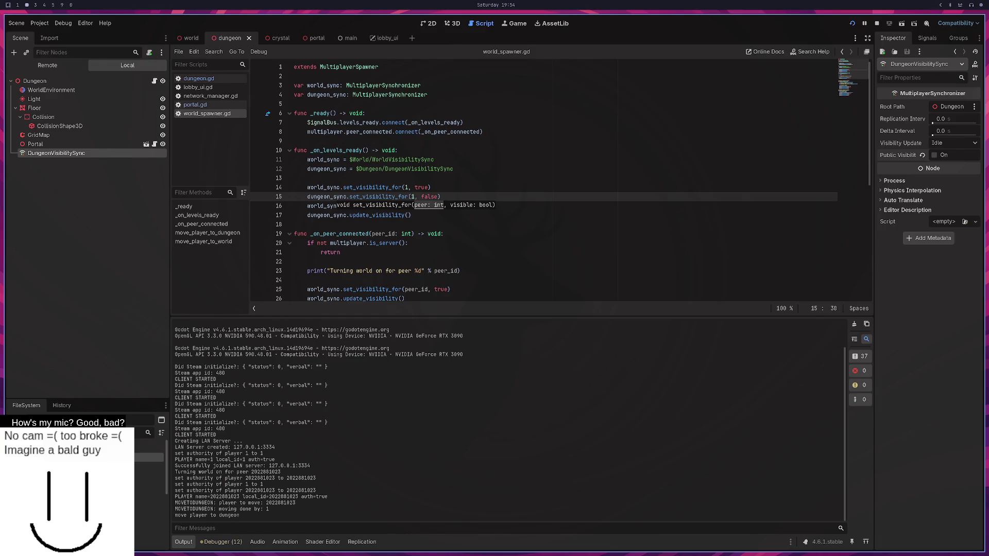
Step: In the browser, open a new tab and type 'tw' to autocomplete twitch.tv
{"action": "key", "text": "super+1"}
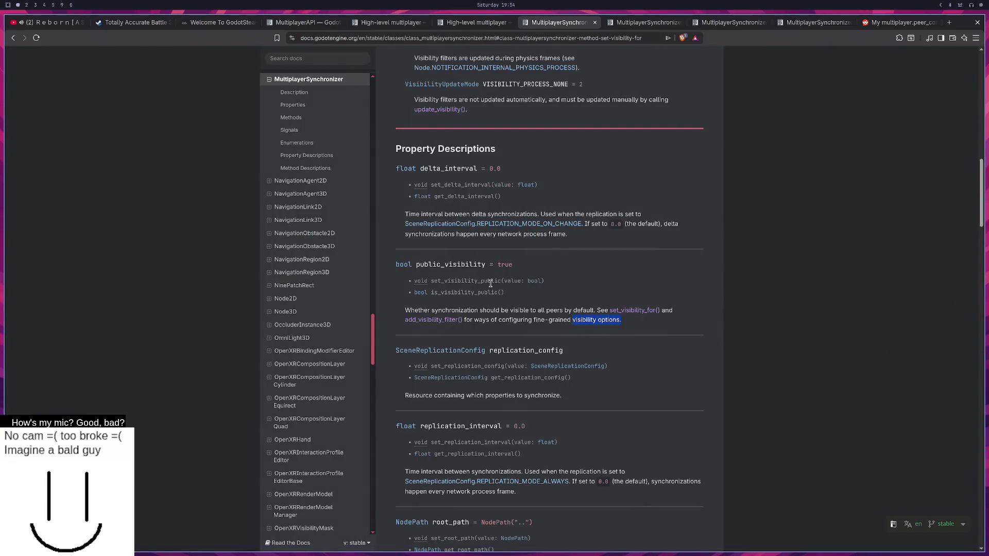
{"action": "key", "text": "ctrl+t"}
{"action": "type", "text": "twitch.tv"}
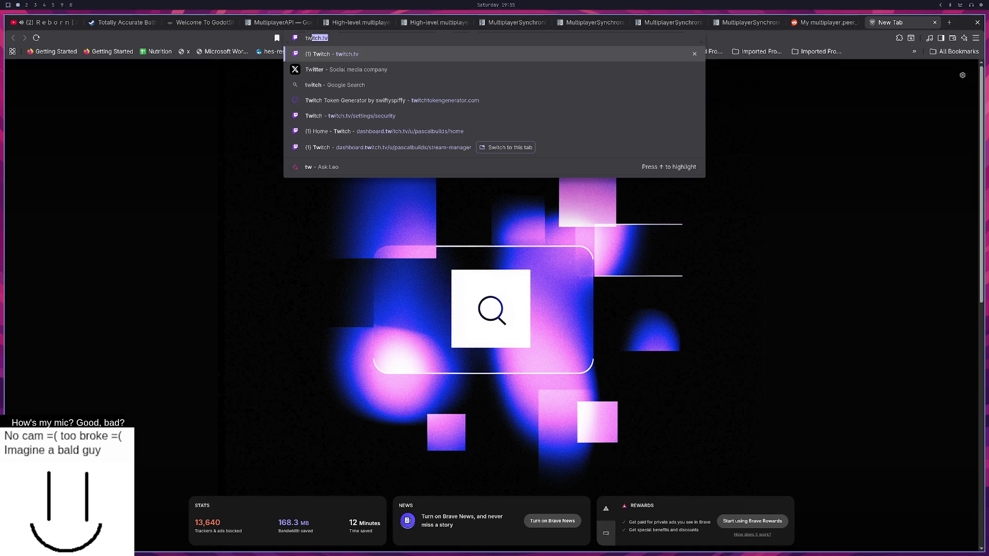
Step: Load twitch.tv, open the Software and Game Development category, and clear the notifications list
{"action": "key", "text": "Return"}
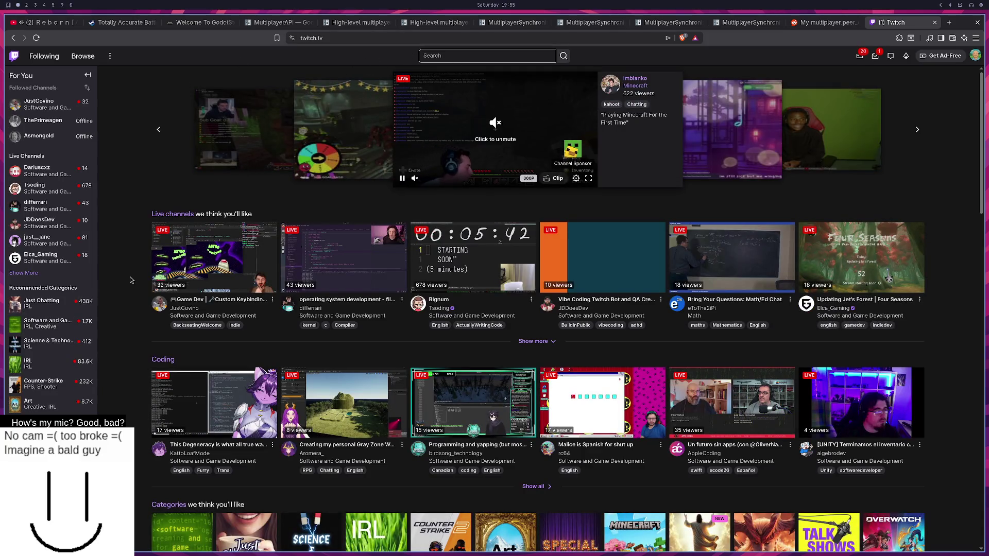
{"action": "left_click", "coordinate": [66, 327]}
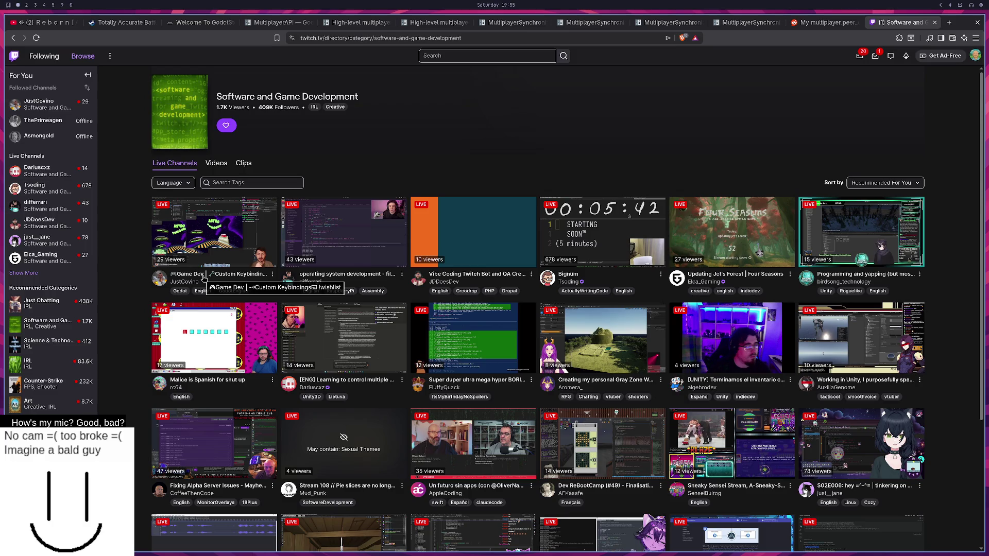
{"action": "left_click", "coordinate": [876, 56]}
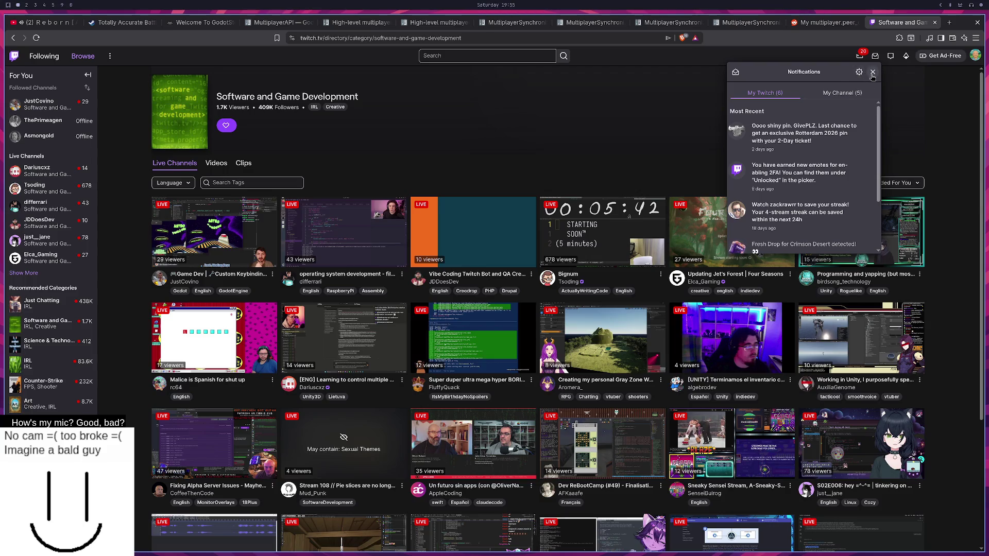
{"action": "left_click", "coordinate": [873, 73]}
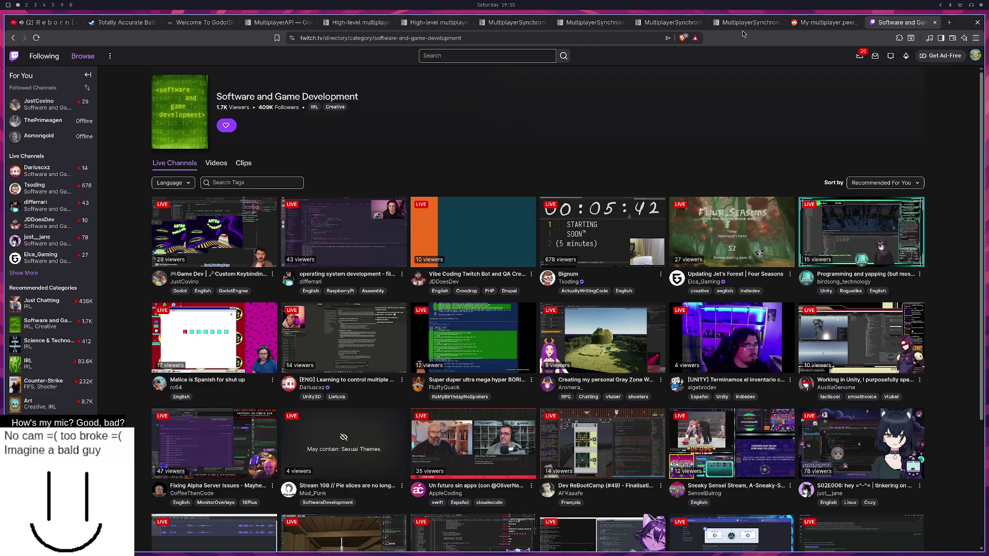
Step: Compare opencode's peer 0 visibility explanation against world_spawner.gd in Neovim, then return to the Godot editor
{"action": "key", "text": "super+3"}
{"action": "key", "text": "super+4"}
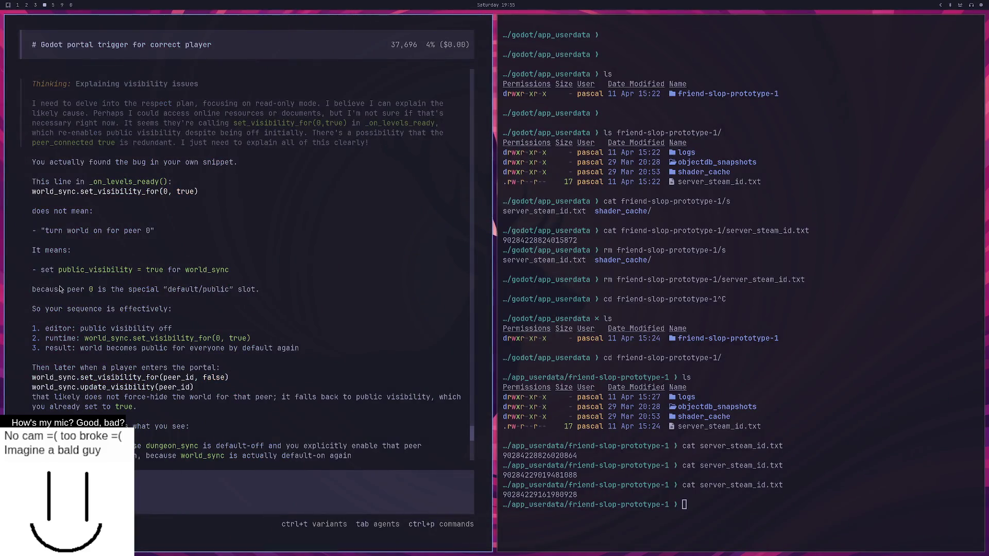
{"action": "key", "text": "super+3"}
{"action": "key", "text": "super+2"}
{"action": "key", "text": "super+3"}
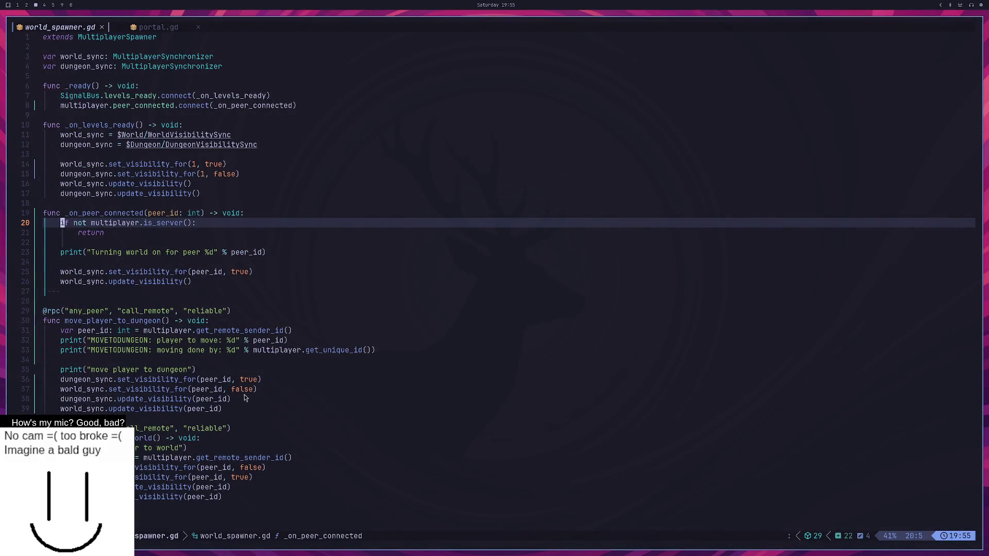
{"action": "key", "text": "super+4"}
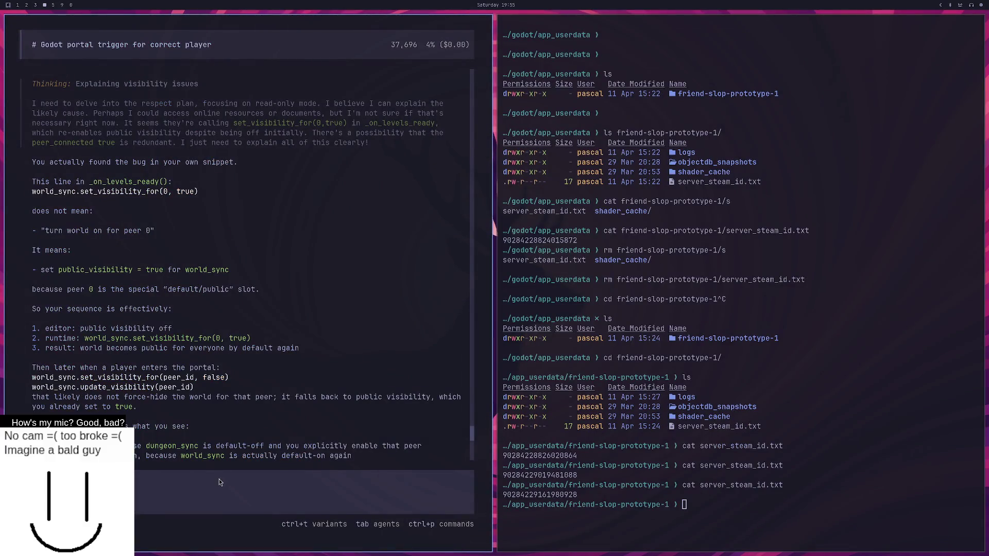
{"action": "key", "text": "super+3"}
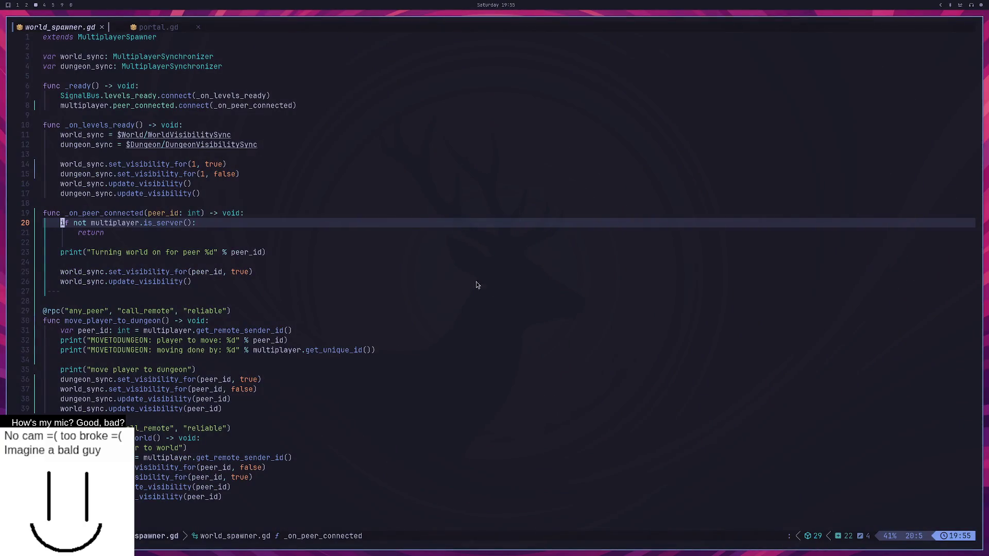
{"action": "key", "text": "super+2"}
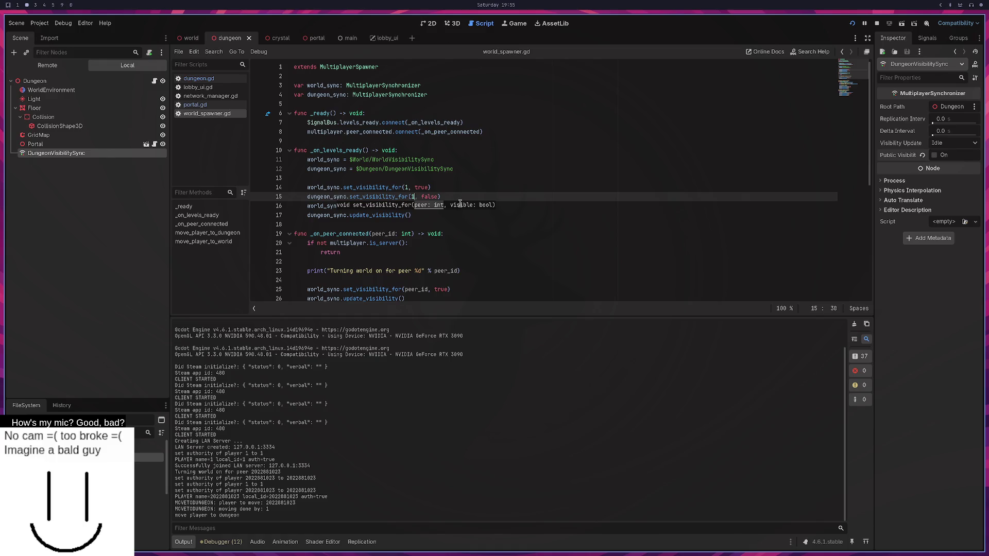
Step: Insert an 'if not multiplayer.is_server(): return' early-exit guard and save the script
{"action": "left_click", "coordinate": [442, 186]}
{"action": "left_click", "coordinate": [444, 179]}
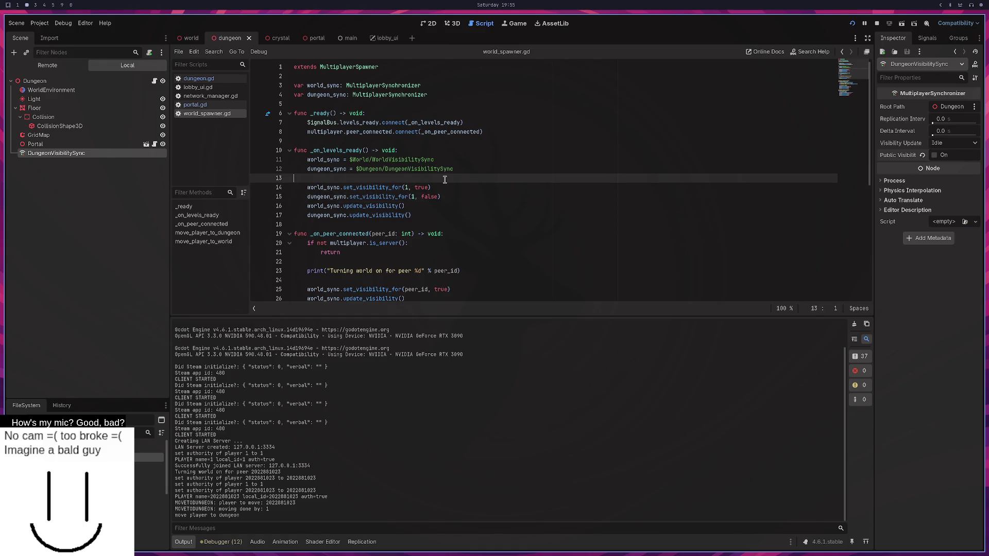
{"action": "left_click", "coordinate": [433, 150]}
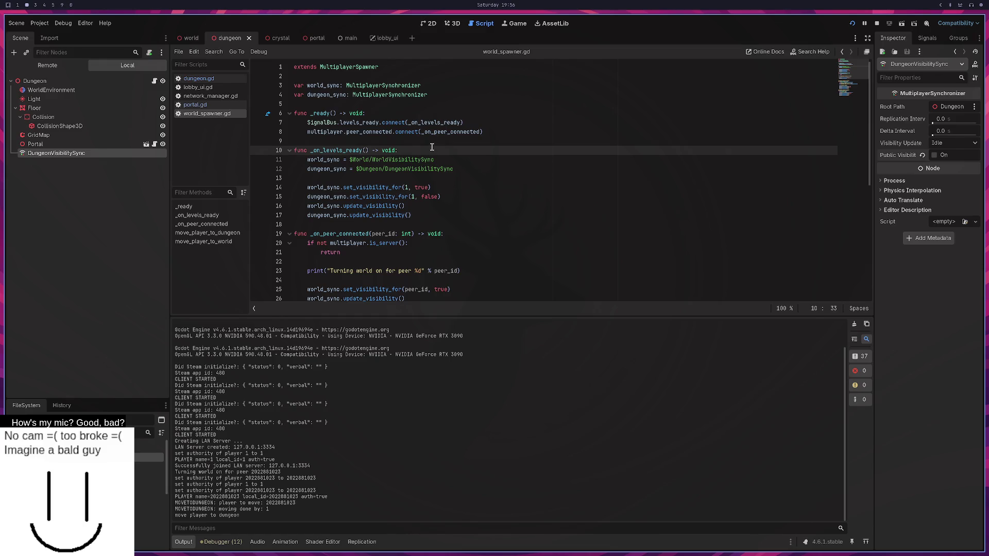
{"action": "key", "text": "Return"}
{"action": "type", "text": "if "}
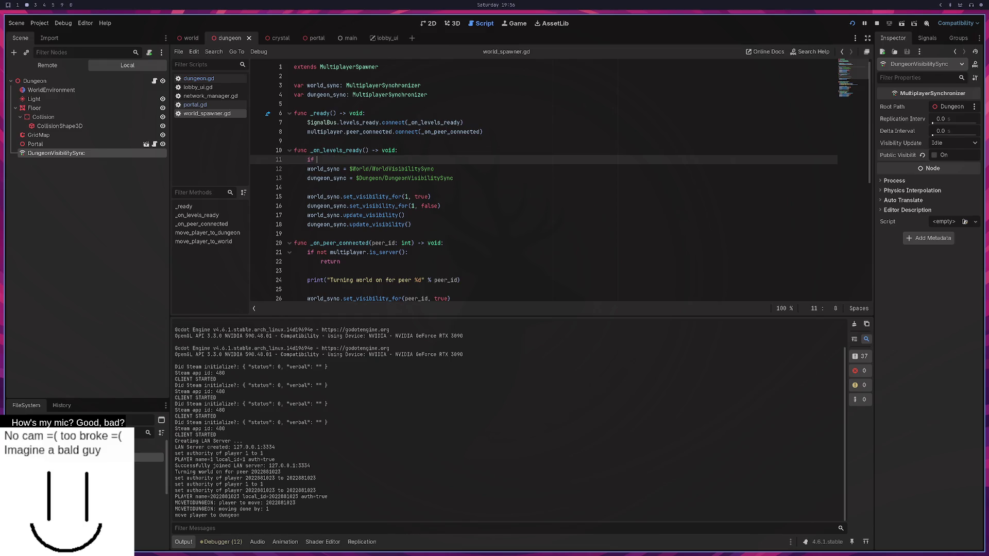
{"action": "type", "text": "multiplayer.is_ser"}
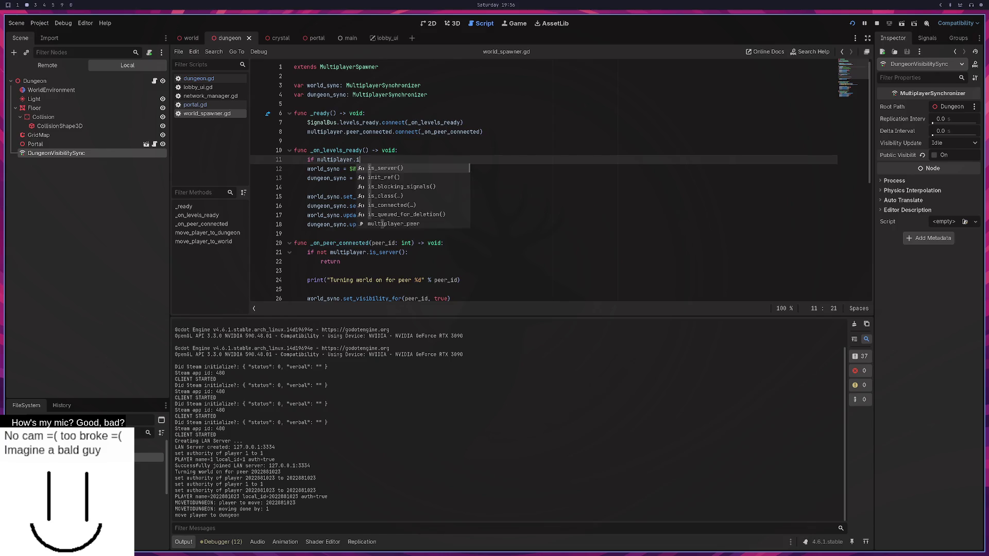
{"action": "key", "text": "Return"}
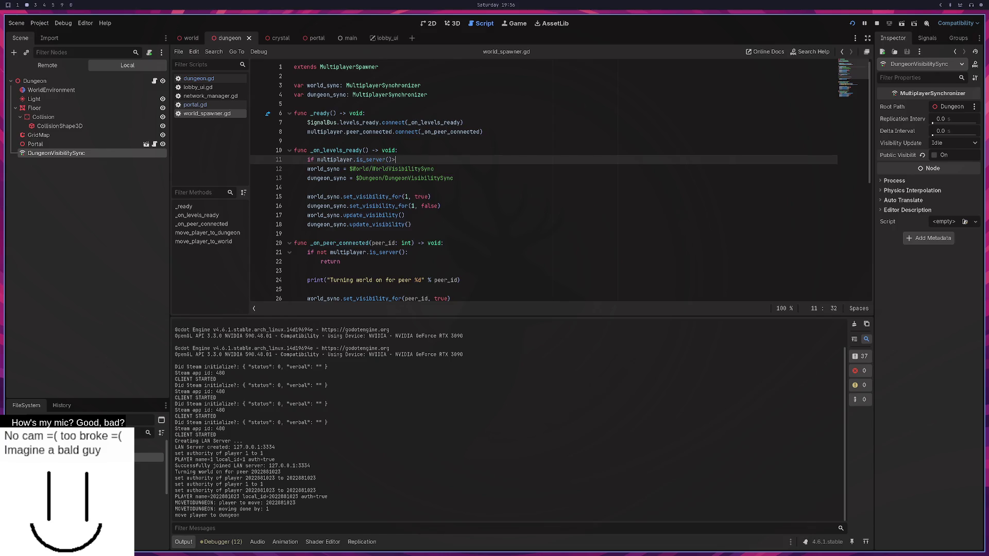
{"action": "type", "text": ":"}
{"action": "key", "text": "Return"}
{"action": "type", "text": "return"}
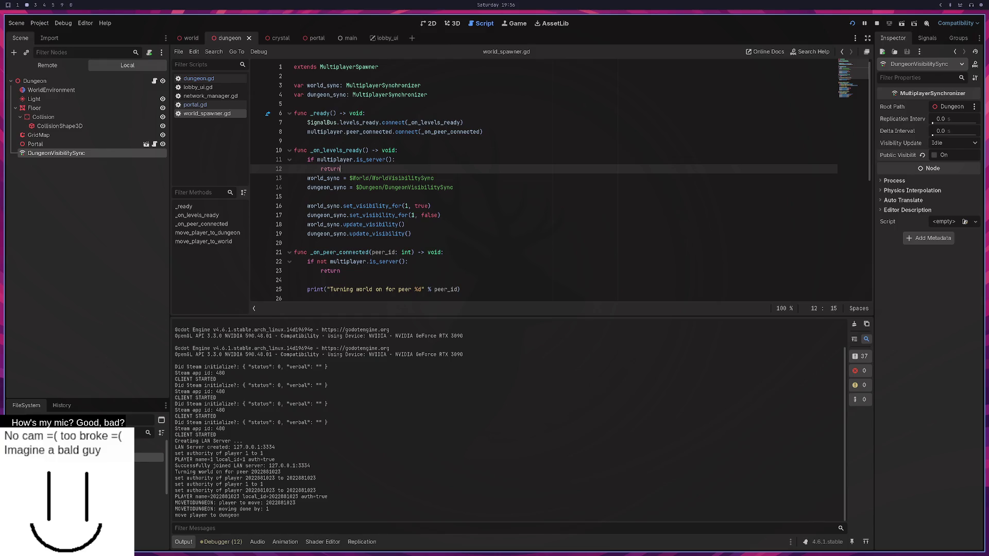
{"action": "left_click", "coordinate": [338, 159]}
{"action": "left_click", "coordinate": [313, 160]}
{"action": "type", "text": "not"}
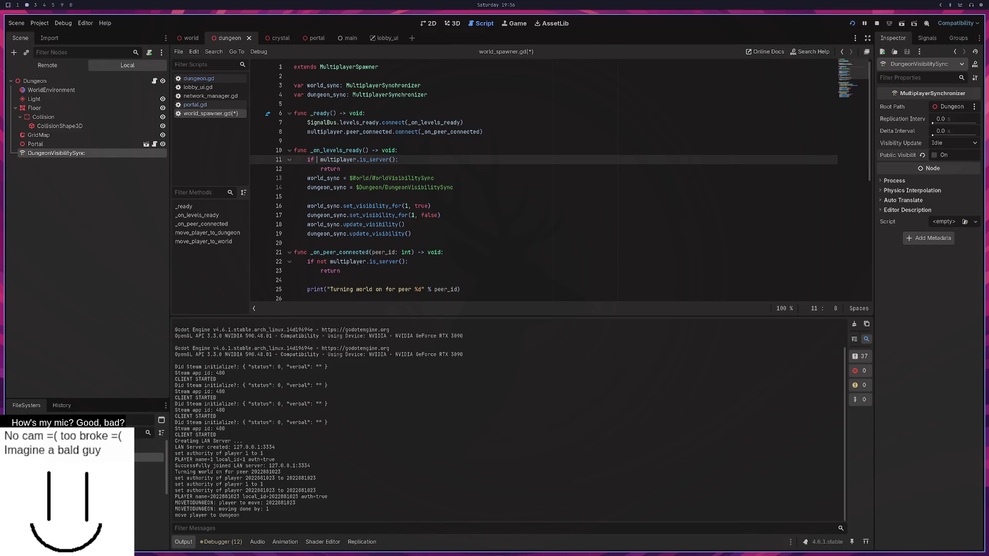
{"action": "key", "text": "Down"}
{"action": "key", "text": "Down"}
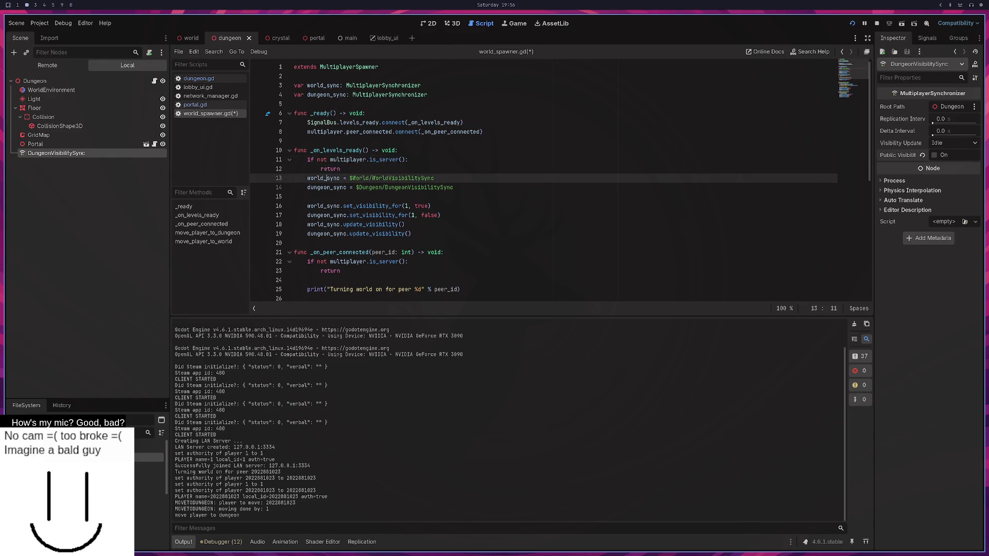
{"action": "key", "text": "Return"}
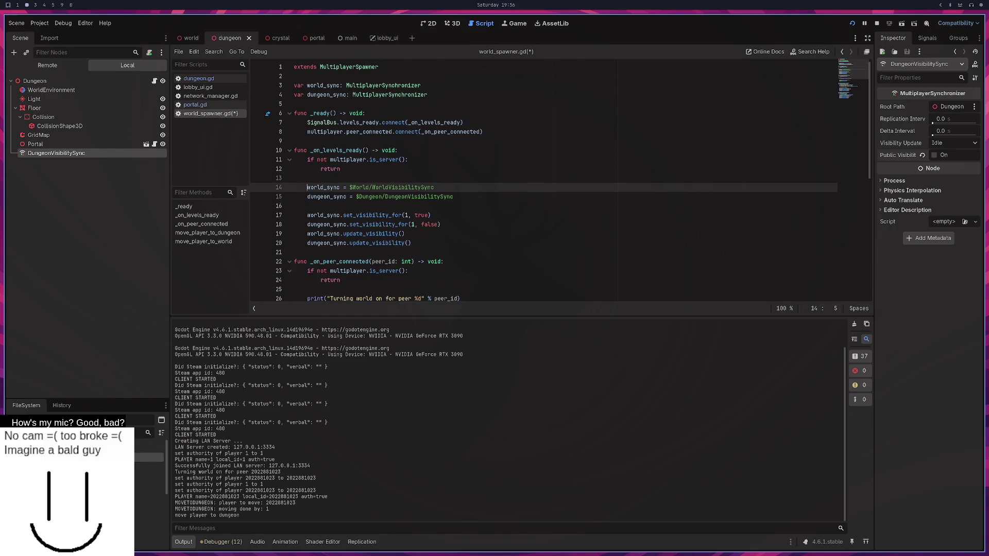
{"action": "key", "text": "ctrl+s"}
Step: Delete the debug print lines in move_player_to_dungeon and _on_peer_connected, then save world_spawner.gd
{"action": "scroll", "coordinate": [472, 202], "scroll_direction": "down", "scroll_amount": 5}
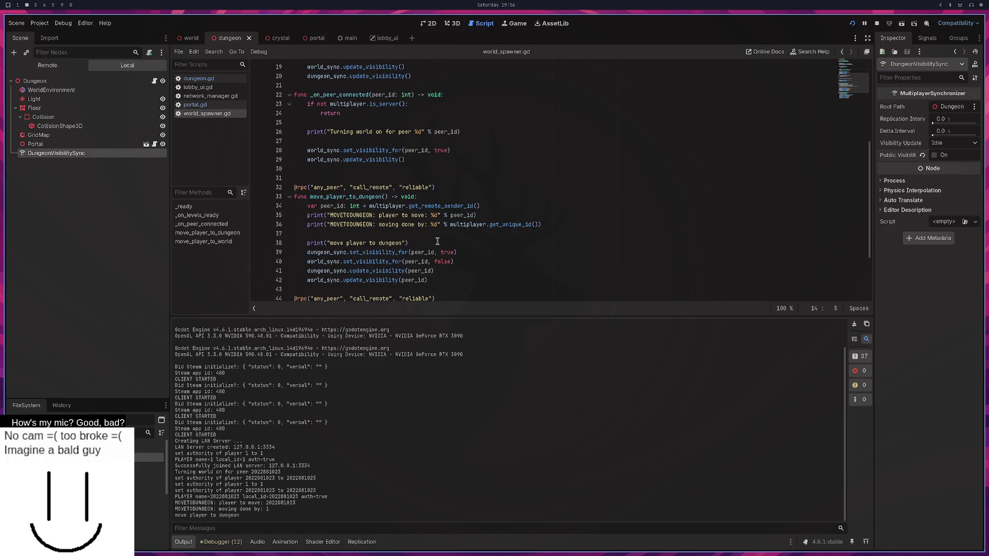
{"action": "mouse_move", "coordinate": [453, 243]}
{"action": "left_mouse_down"}
{"action": "mouse_move", "coordinate": [479, 238]}
{"action": "mouse_move", "coordinate": [511, 210]}
{"action": "left_mouse_up"}
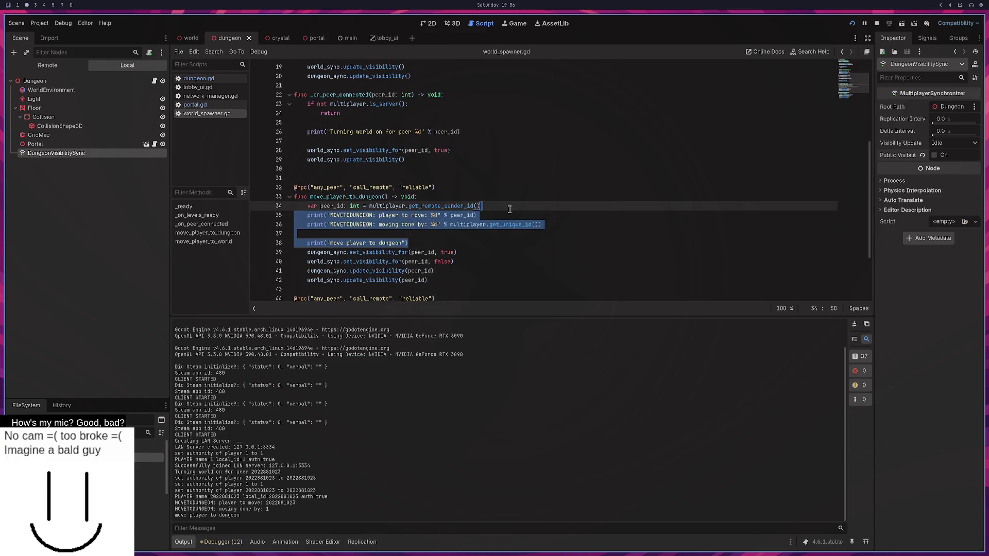
{"action": "key", "text": "BackSpace"}
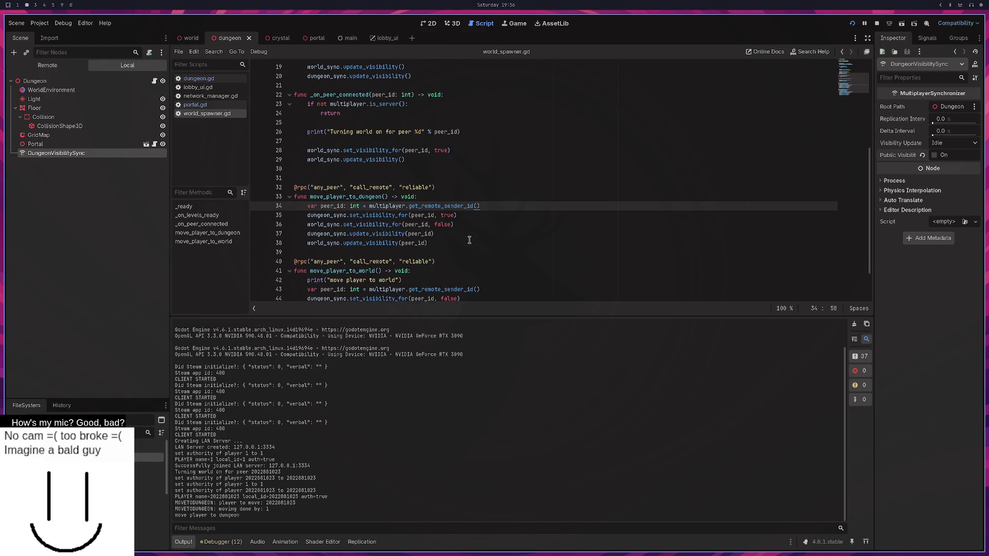
{"action": "scroll", "coordinate": [469, 239], "scroll_direction": "down", "scroll_amount": 2}
{"action": "left_click", "coordinate": [449, 234]}
{"action": "scroll", "coordinate": [448, 233], "scroll_direction": "up", "scroll_amount": 3}
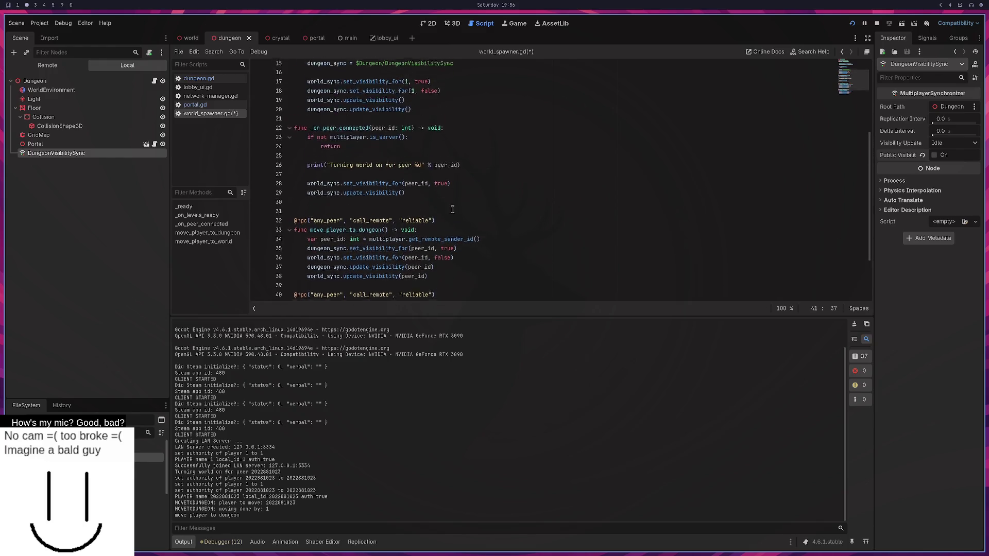
{"action": "left_click_drag", "start_coordinate": [460, 183], "coordinate": [469, 172]}
{"action": "key", "text": "BackSpace"}
{"action": "key", "text": "BackSpace"}
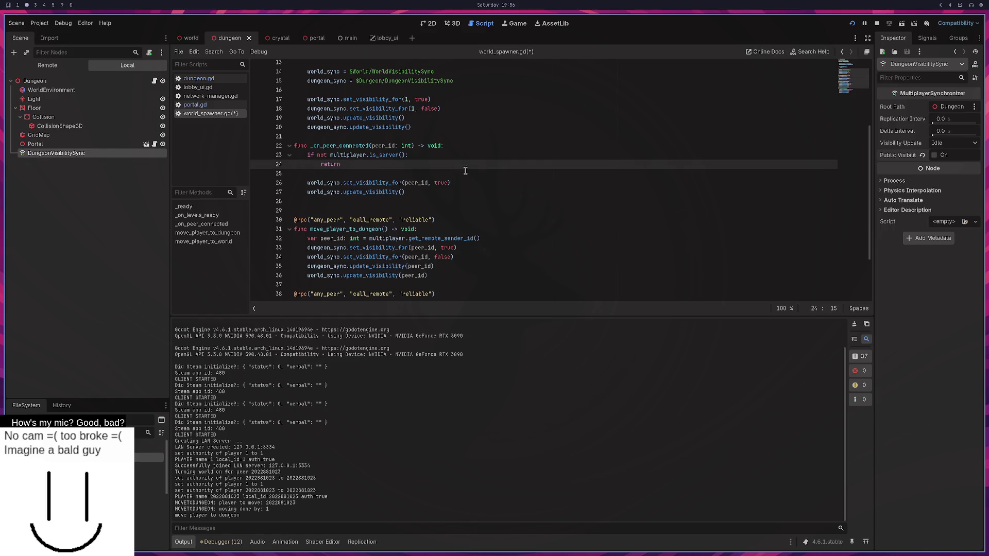
{"action": "scroll", "coordinate": [466, 171], "scroll_direction": "down", "scroll_amount": 2}
{"action": "key", "text": "ctrl+s"}
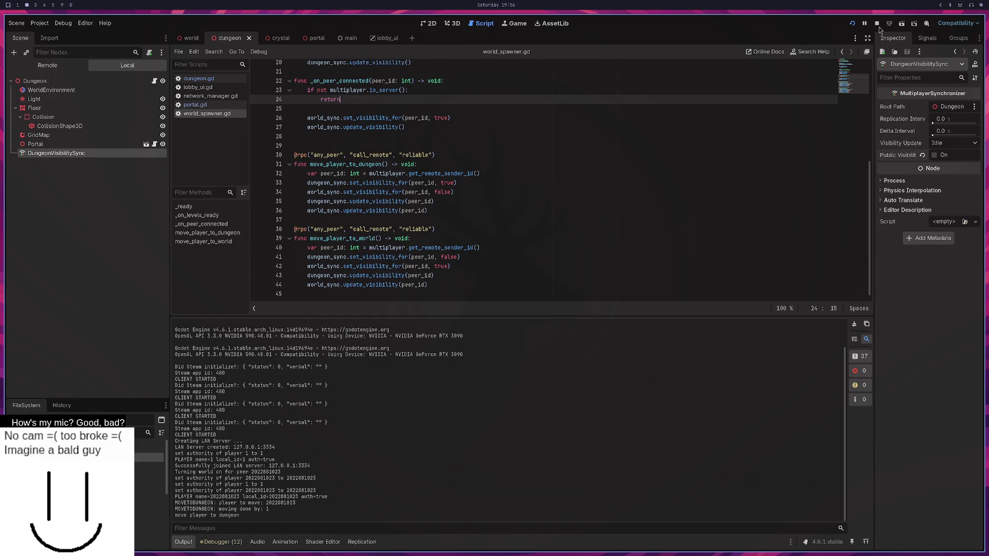
Step: Restart the game, host a LAN server at 127.0.0.1:3334 from one instance, then stop it
{"action": "left_click", "coordinate": [854, 26]}
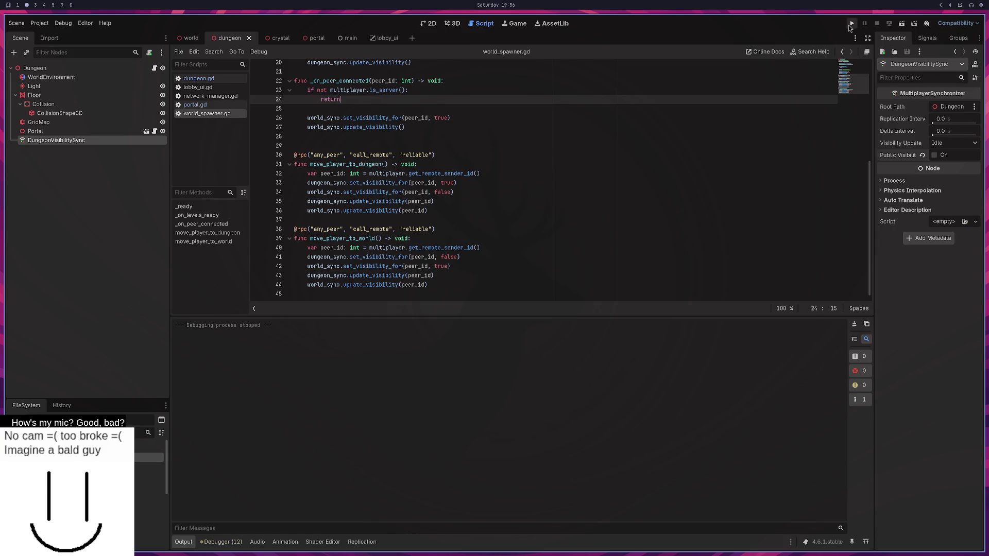
{"action": "left_click", "coordinate": [851, 24]}
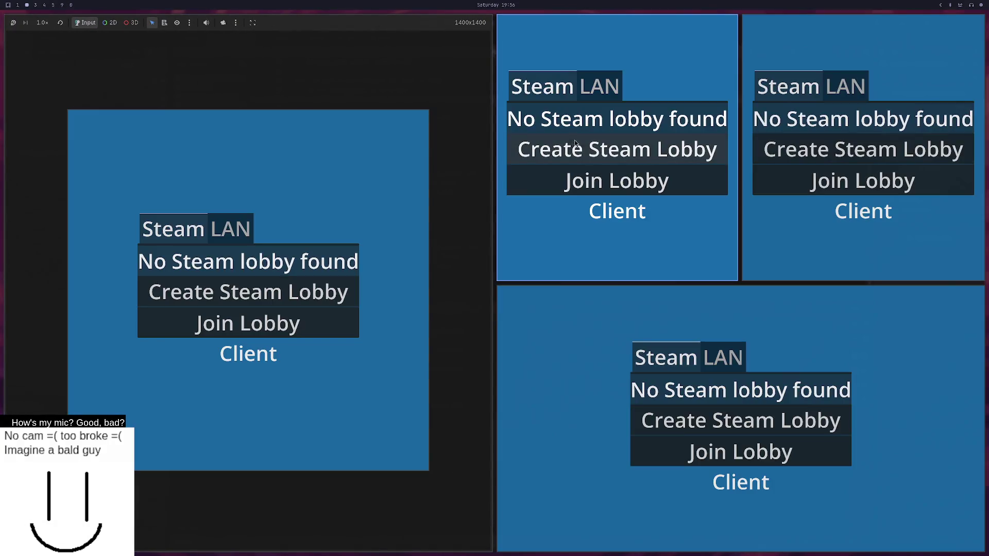
{"action": "left_click", "coordinate": [600, 86]}
{"action": "left_click", "coordinate": [608, 181]}
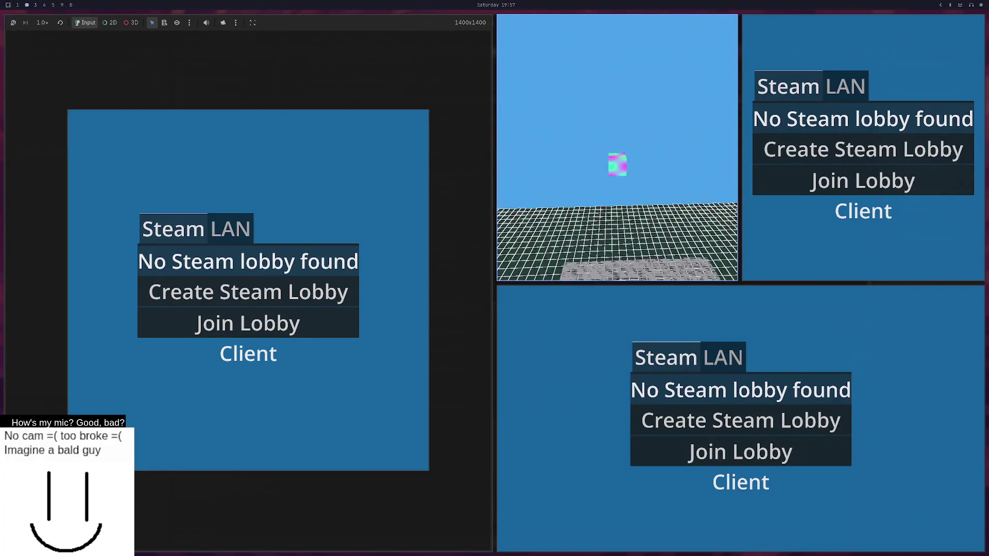
{"action": "key", "text": "F8"}
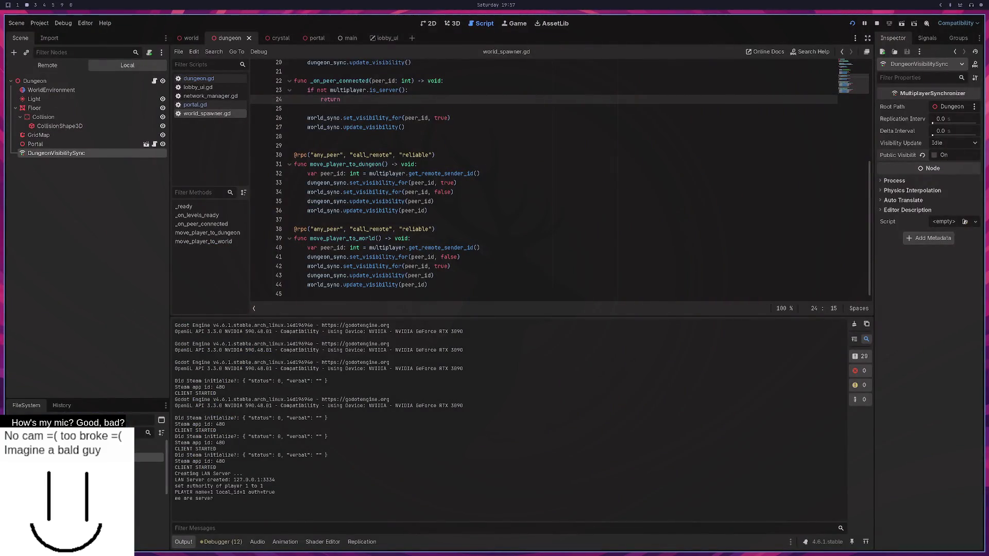
Step: Add blank lines after line 36 and copy move_player_to_dungeon (lines 30–37) for the chat
{"action": "scroll", "coordinate": [493, 283], "scroll_direction": "up", "scroll_amount": 2}
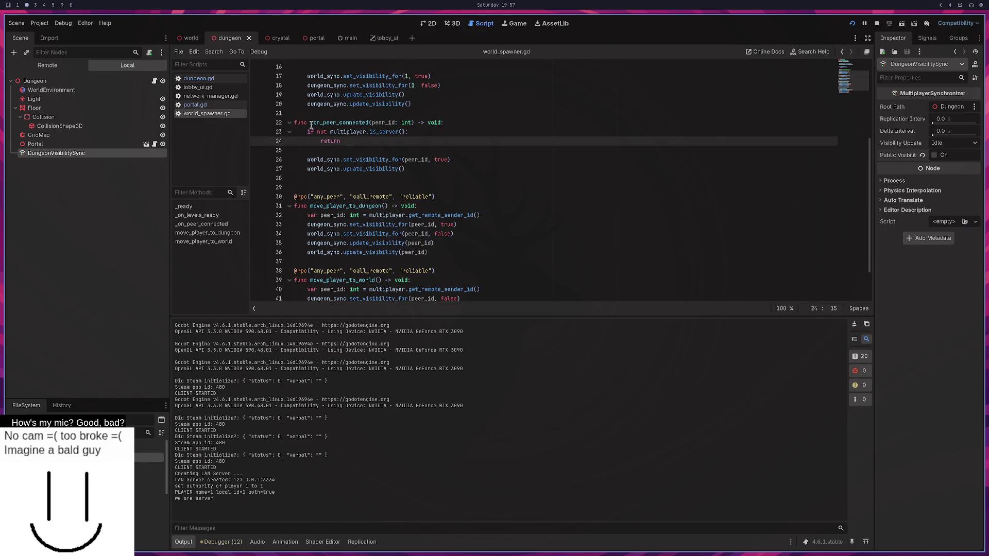
{"action": "left_click_drag", "start_coordinate": [310, 206], "coordinate": [367, 215]}
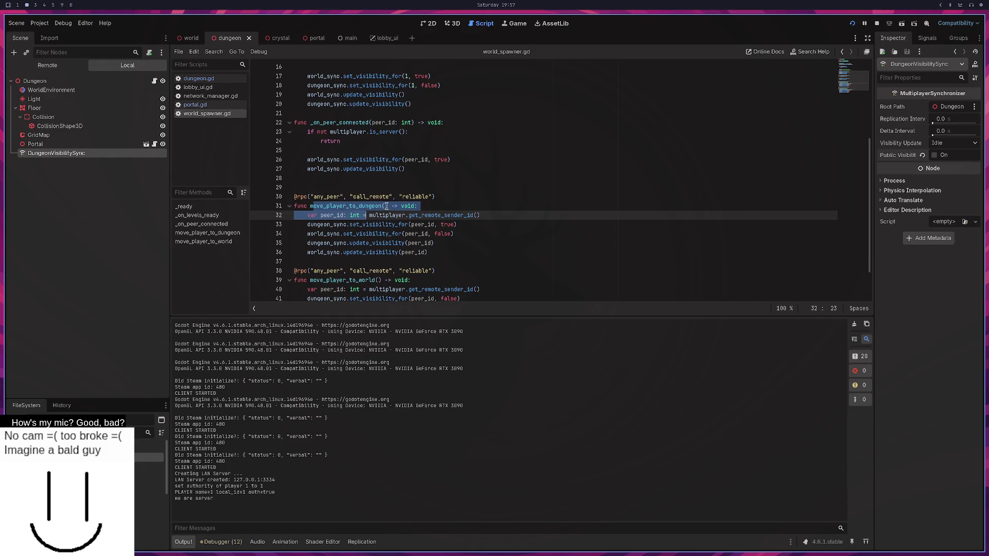
{"action": "left_click", "coordinate": [386, 206]}
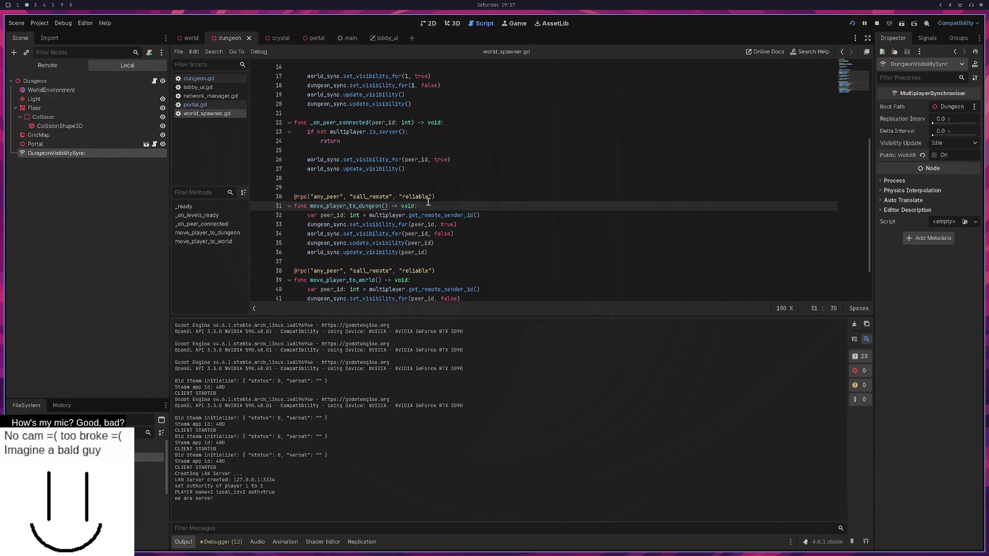
{"action": "left_click", "coordinate": [442, 252]}
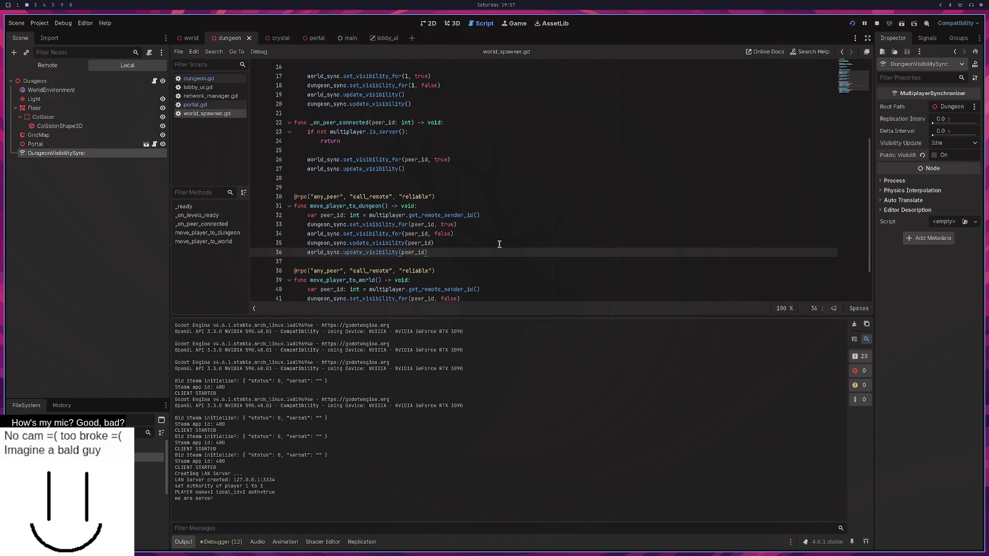
{"action": "key", "text": "Return"}
{"action": "key", "text": "Return"}
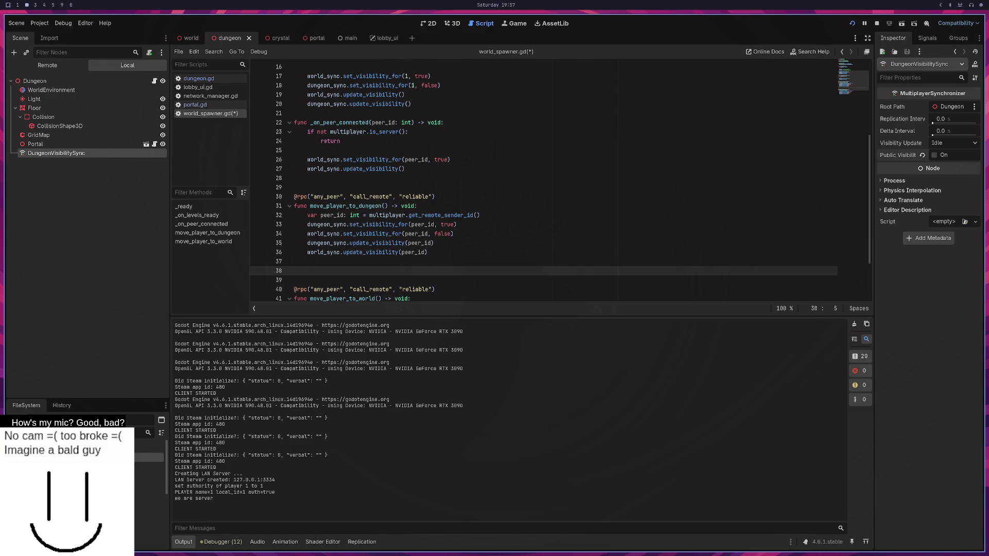
{"action": "left_click_drag", "start_coordinate": [479, 261], "coordinate": [295, 195]}
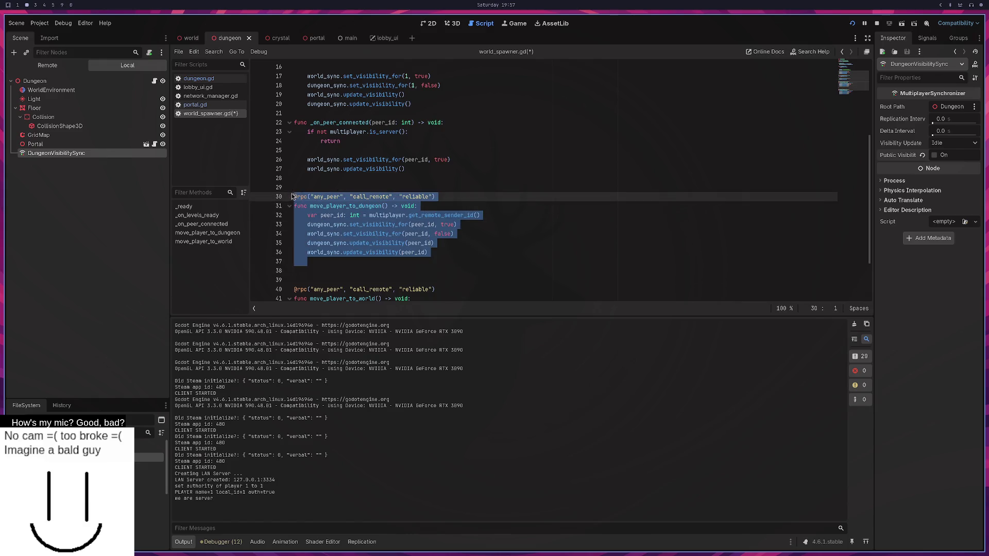
{"action": "key", "text": "super+4"}
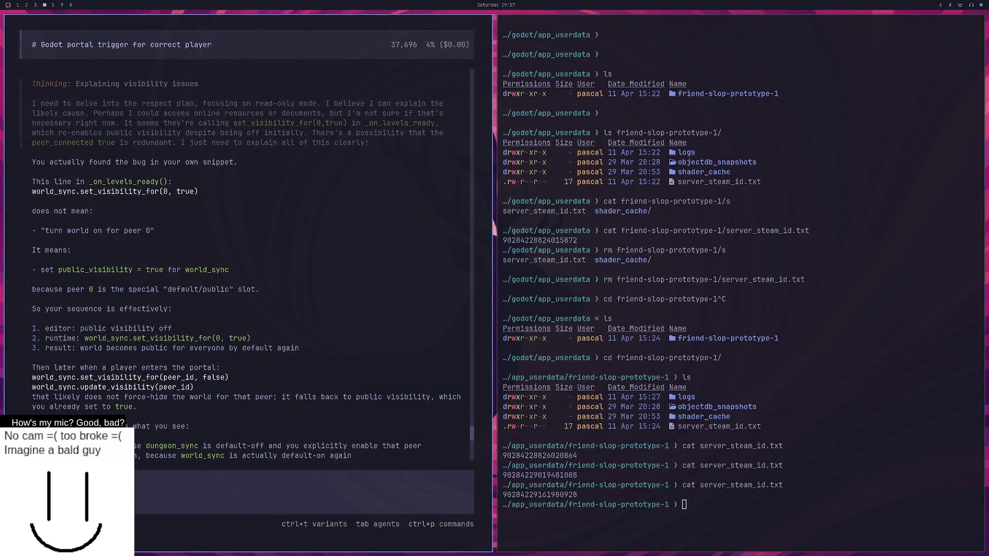
Step: Ask opencode how to get a player node by peer id to change its position
{"action": "type", "text": "I wanan cha"}
{"action": "type", "text": "gne e.g. the pos of th"}
{"action": "type", "text": "e player hwo do i get "}
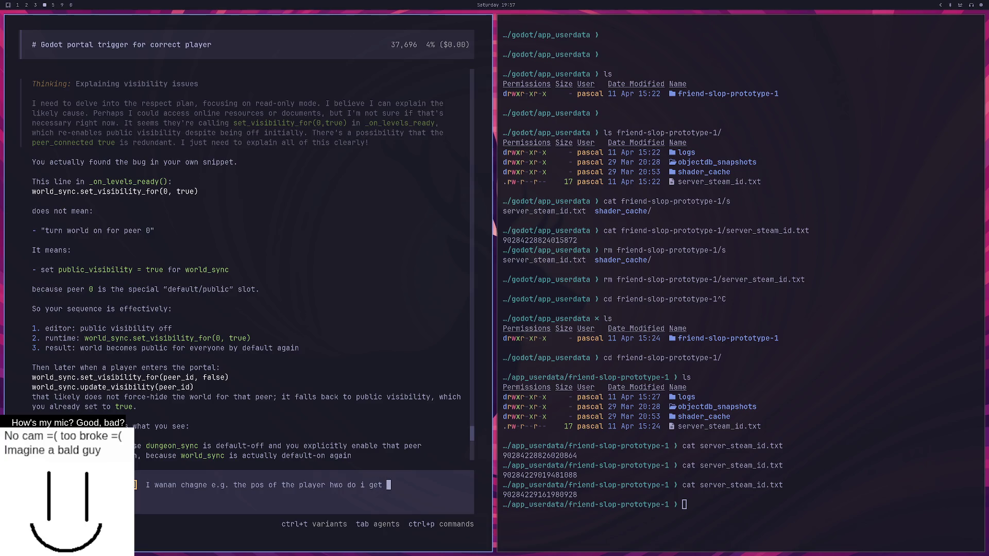
{"action": "type", "text": "the player with"}
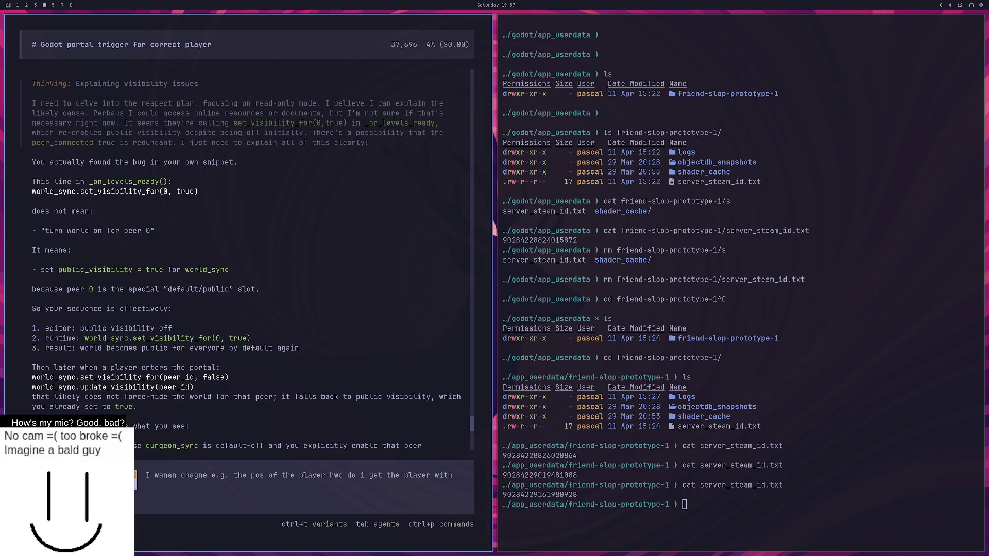
{"action": "type", "text": "pdate teh value inside"}
{"action": "type", "text": " player "}
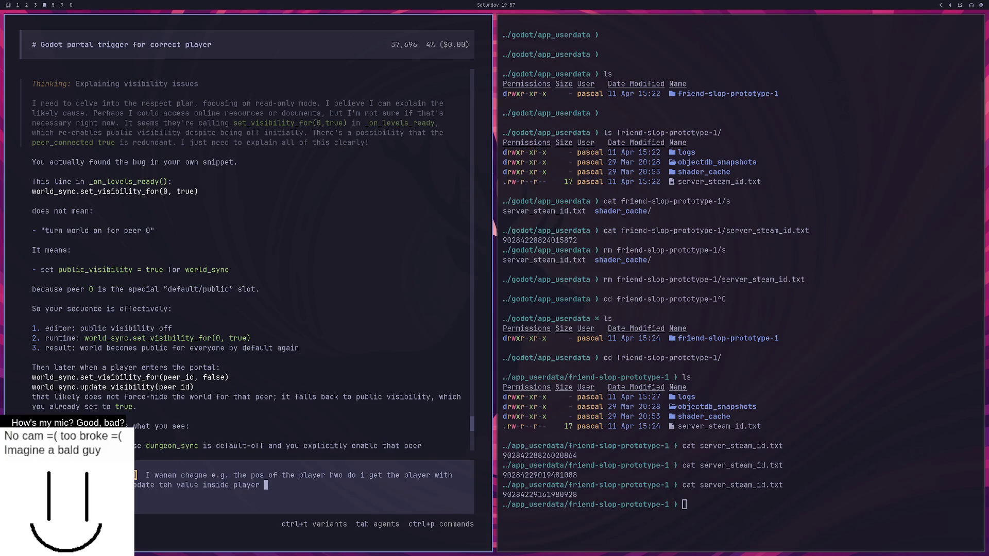
{"action": "type", "text": "spawner then his id?"}
{"action": "key", "text": "shift+Return"}
{"action": "key", "text": "Return"}
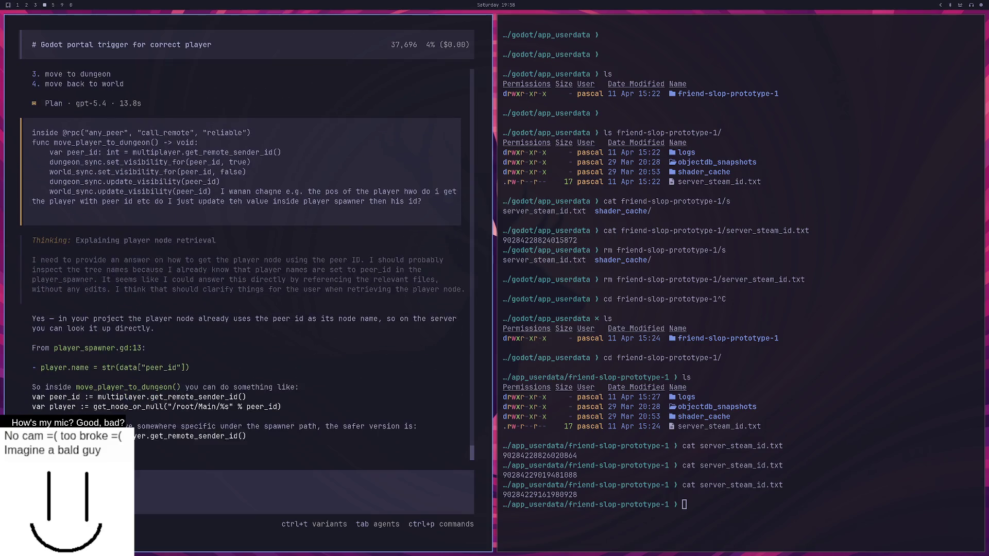
{"action": "key", "text": "super+3"}
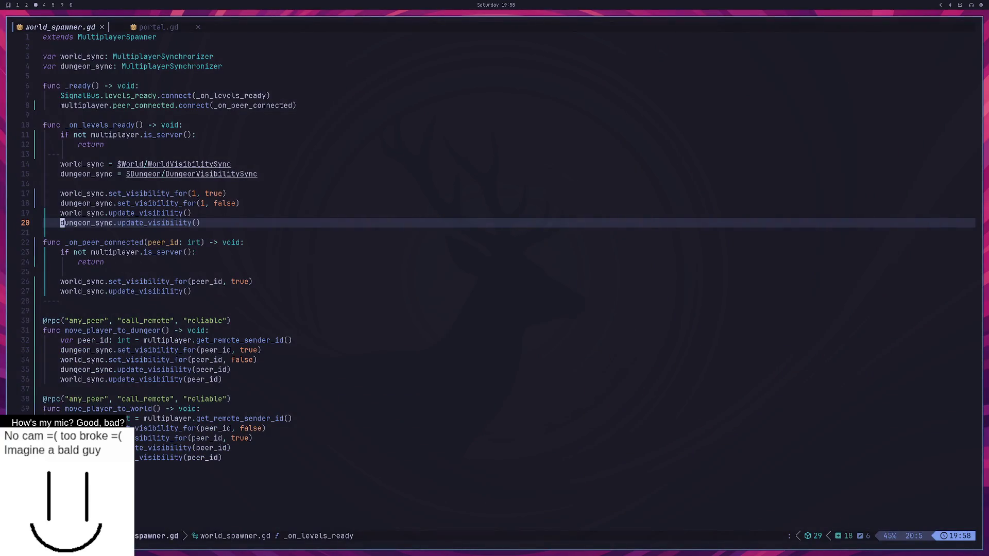
Step: Add get_node(str(peer_id)).global_position.y = -200 as the last line of move_player_to_dungeon
{"action": "key", "text": "j"}
{"action": "key", "text": "8"}
{"action": "key", "text": "j"}
{"action": "key", "text": "7"}
{"action": "key", "text": "j"}
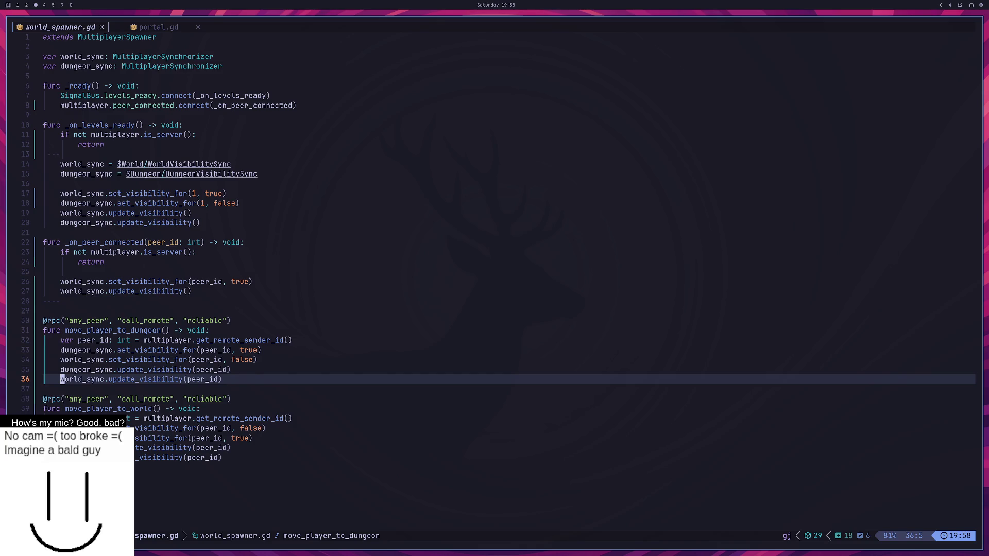
{"action": "key", "text": "o"}
{"action": "key", "text": "Return"}
{"action": "type", "text": "g"}
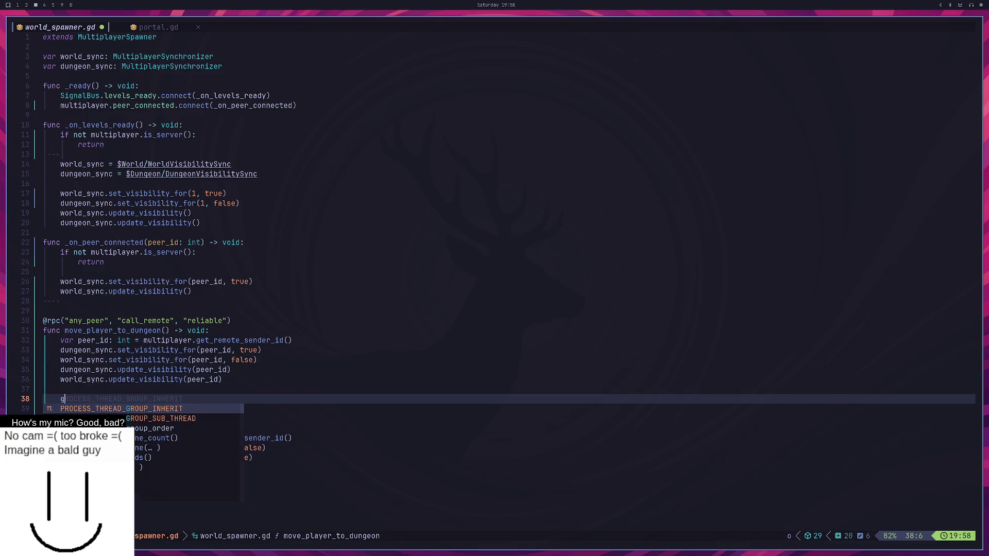
{"action": "type", "text": "et_chi"}
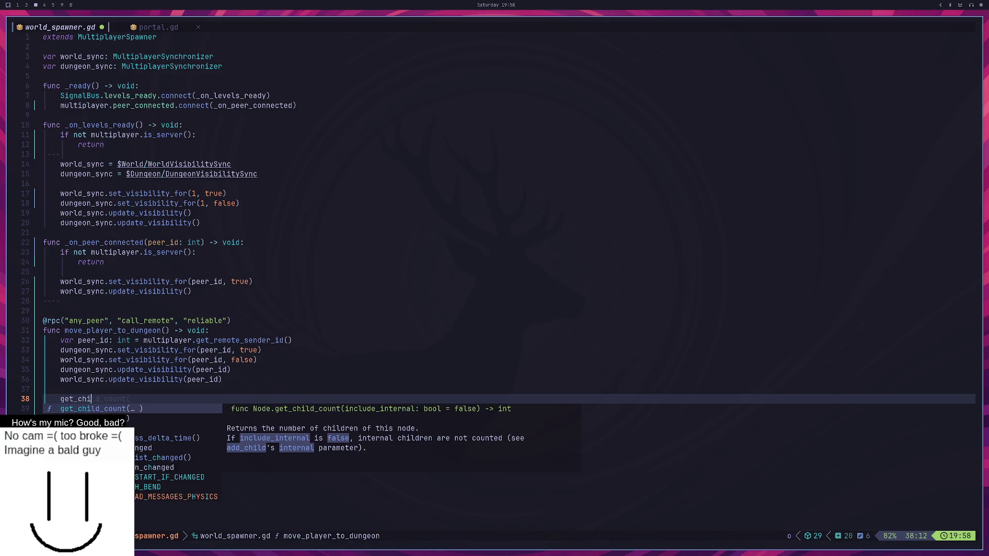
{"action": "type", "text": "ld("}
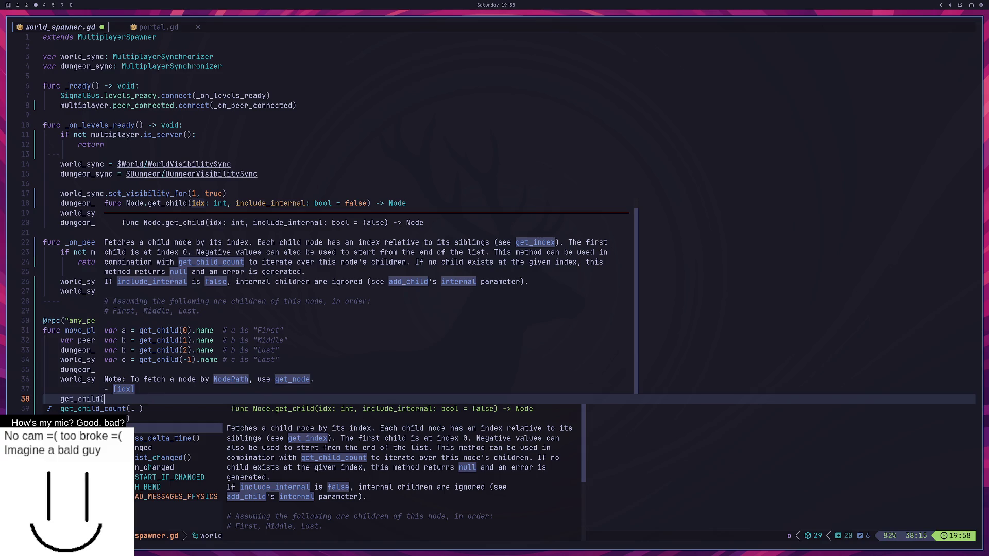
{"action": "key", "text": "BackSpace"}
{"action": "key", "text": "BackSpace"}
{"action": "key", "text": "BackSpace"}
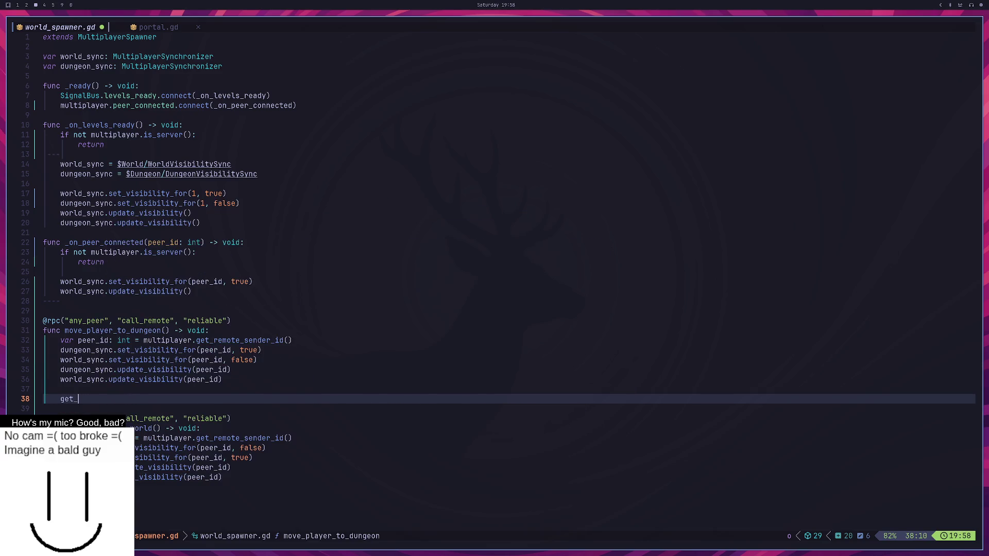
{"action": "type", "text": "node("}
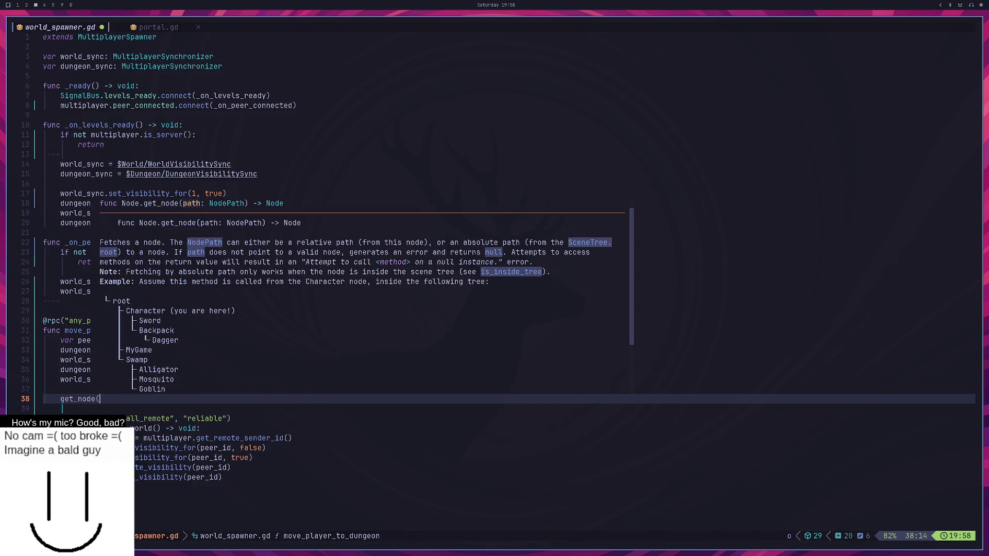
{"action": "type", "text": "str"}
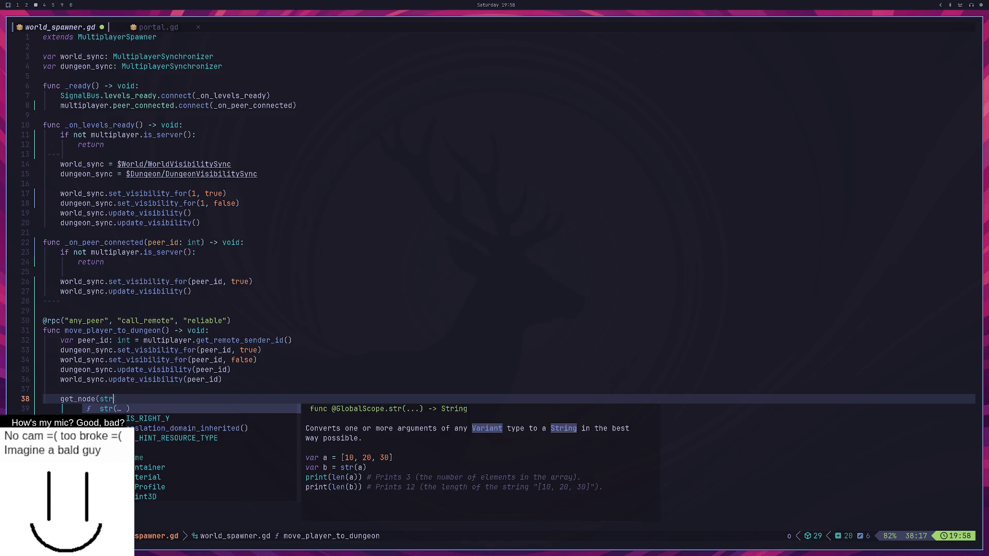
{"action": "type", "text": "("}
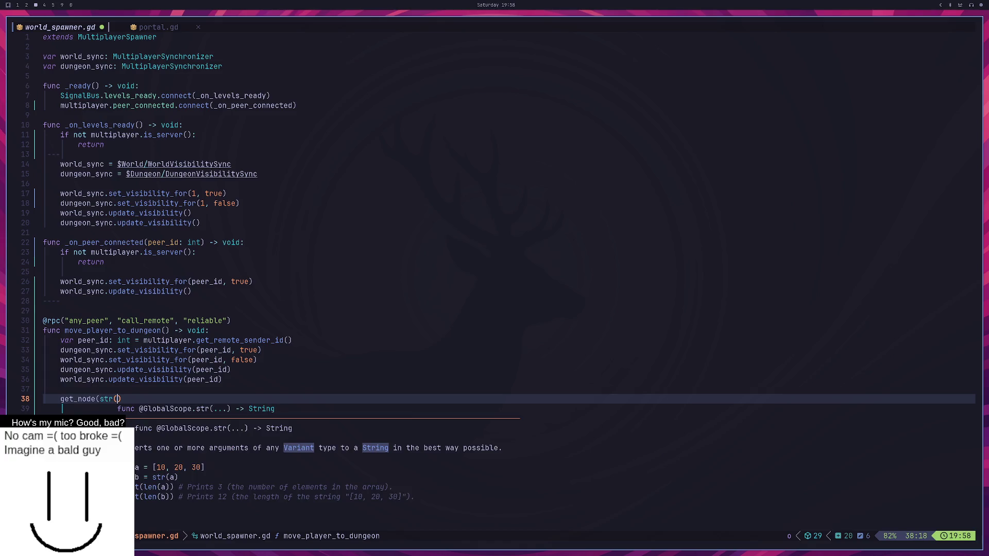
{"action": "type", "text": "peer_id"}
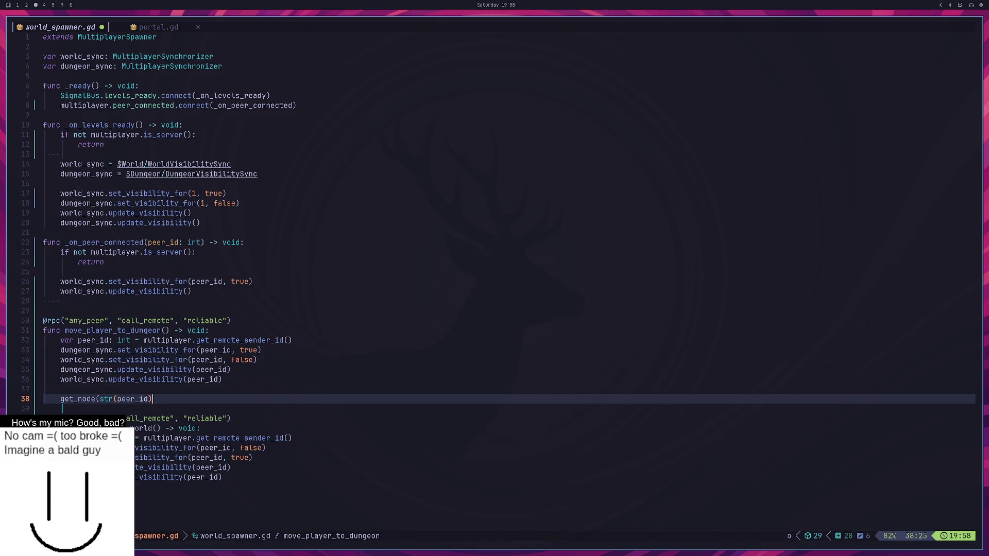
{"action": "type", "text": ")"}
{"action": "type", "text": ")."}
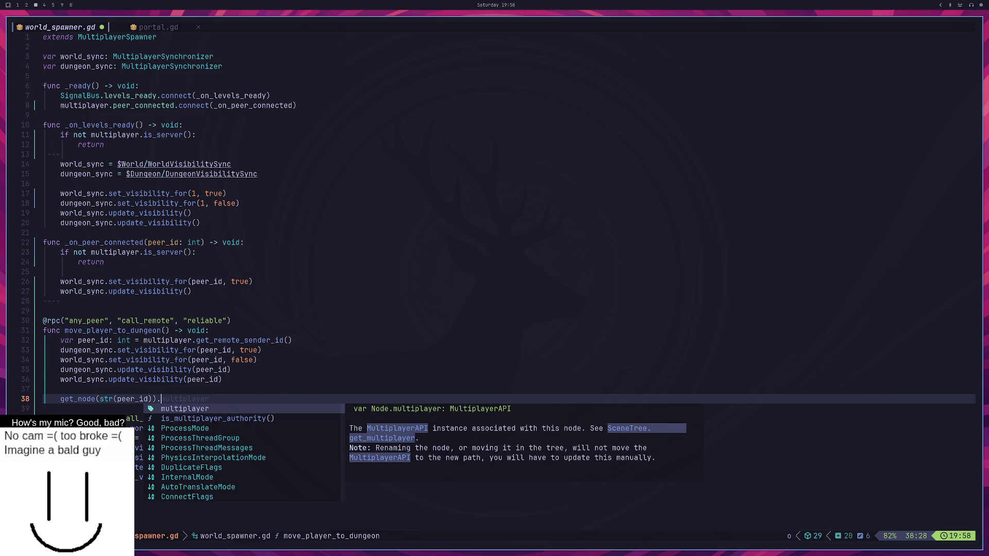
{"action": "type", "text": "glob"}
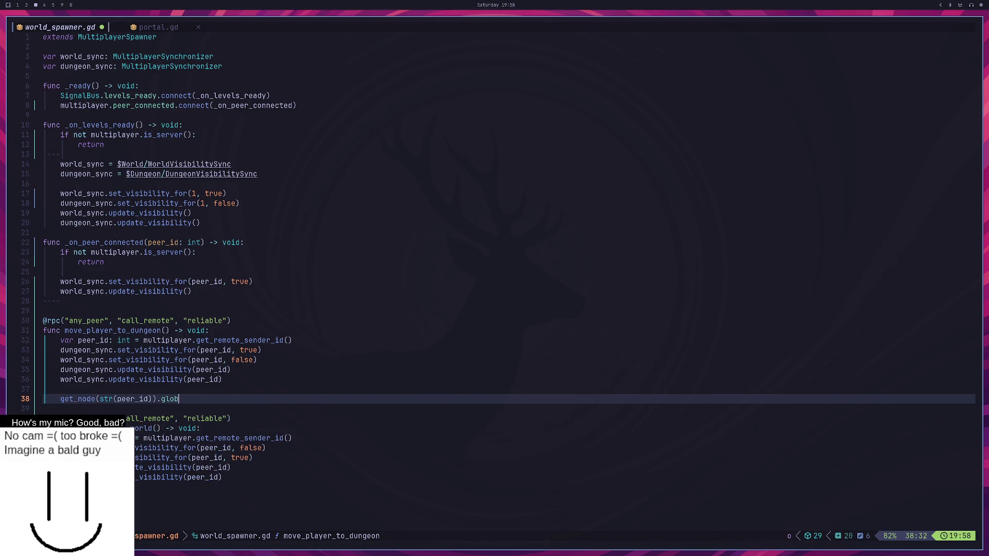
{"action": "type", "text": "al_position."}
{"action": "type", "text": "y )"}
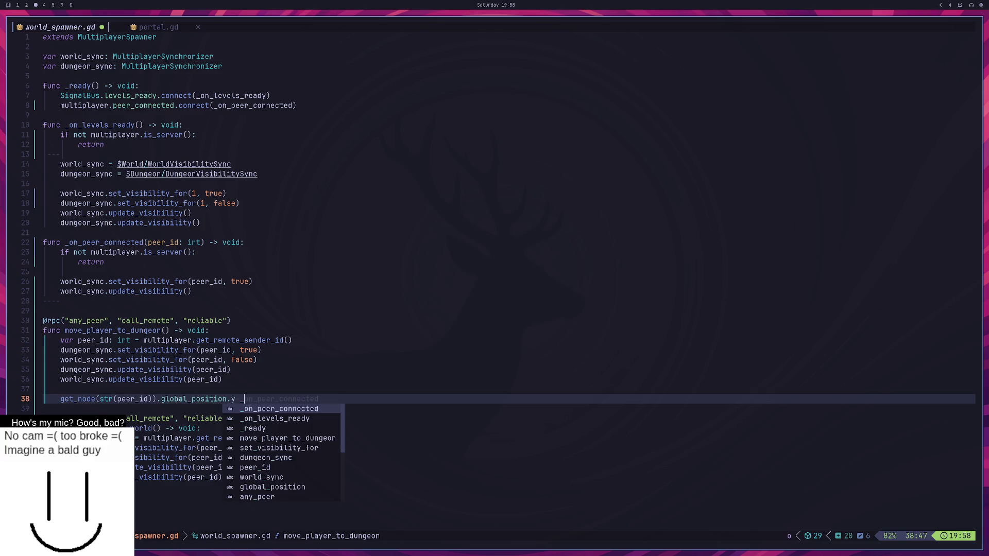
{"action": "key", "text": "BackSpace"}
{"action": "type", "text": "= "}
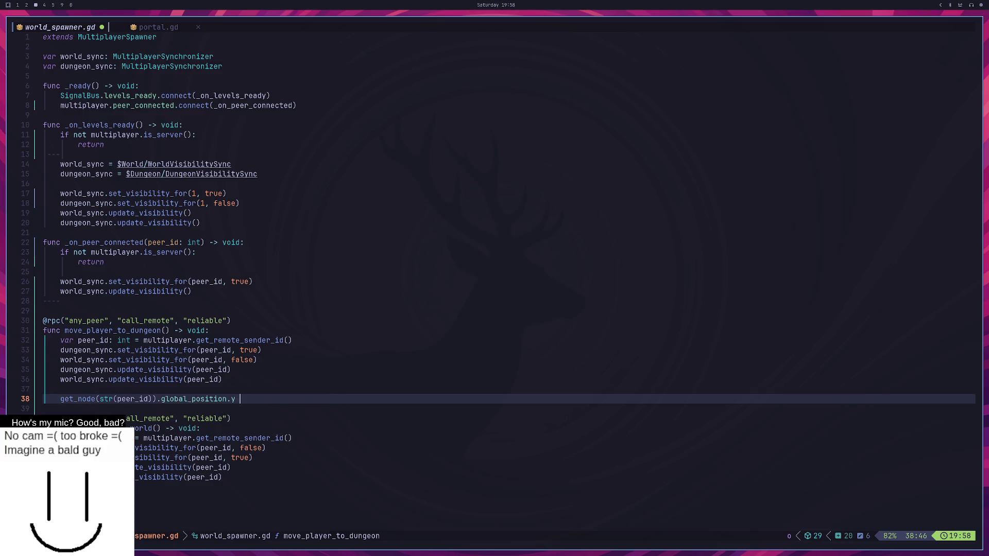
{"action": "type", "text": "-200"}
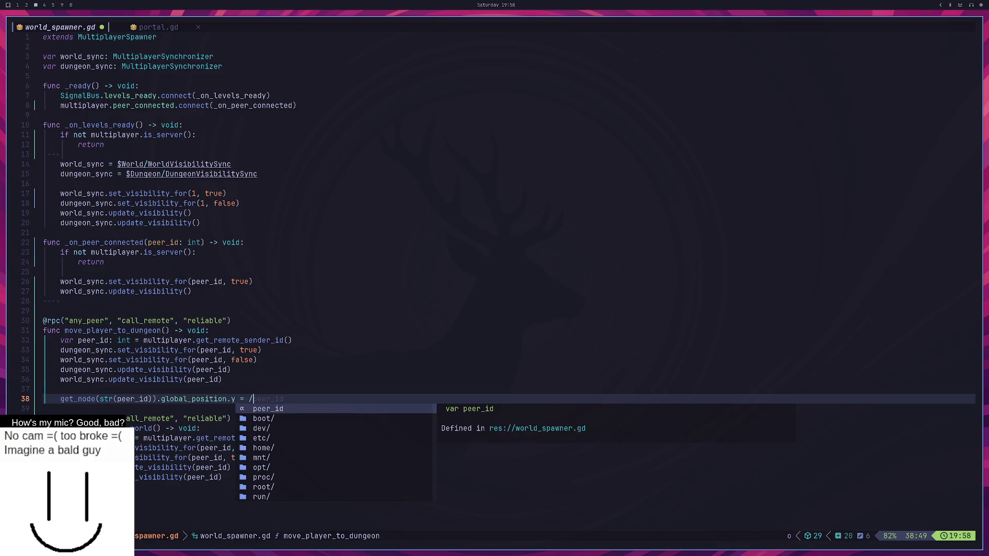
Step: Save world_spawner.gd in Neovim with :w
{"action": "key", "text": "Escape"}
{"action": "type", "text": ":w"}
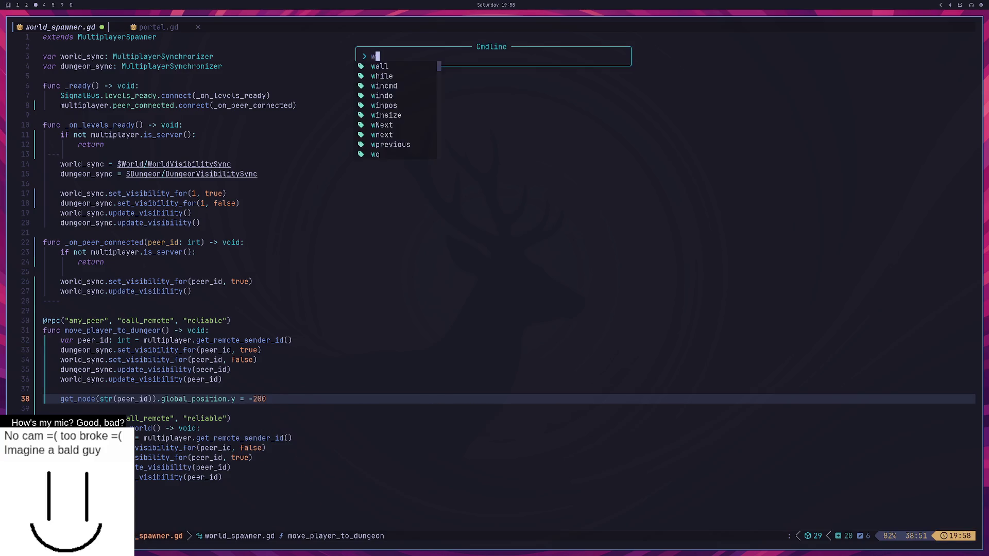
{"action": "key", "text": "Return"}
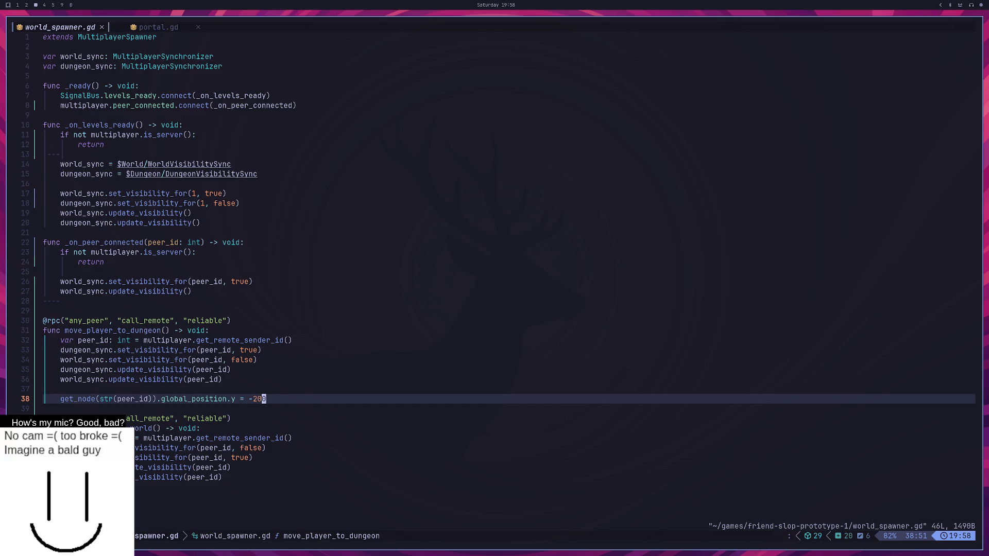
{"action": "key", "text": "super+2"}
Step: Test-run the game with the top window creating a LAN server, then stop it
{"action": "left_click", "coordinate": [854, 26]}
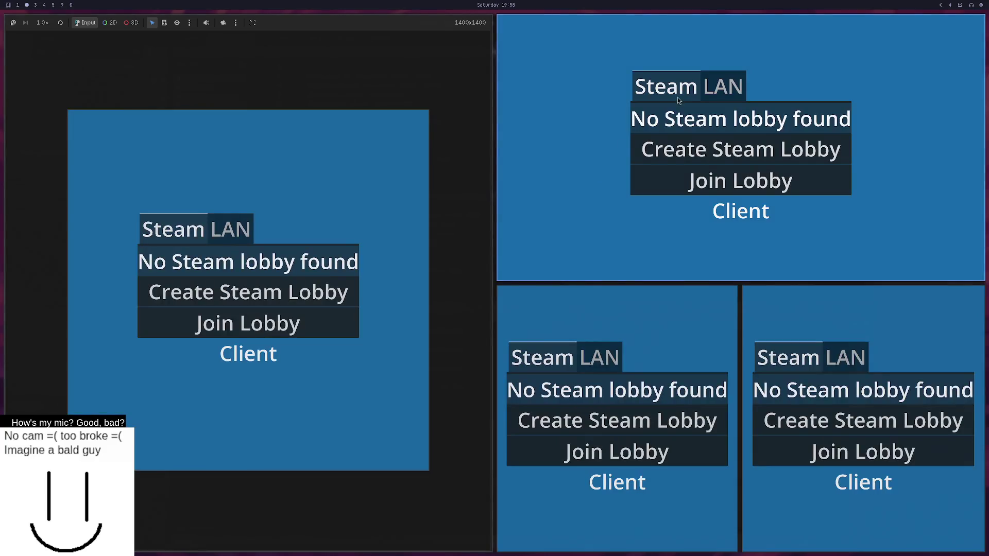
{"action": "left_click", "coordinate": [734, 87]}
{"action": "left_click", "coordinate": [742, 158]}
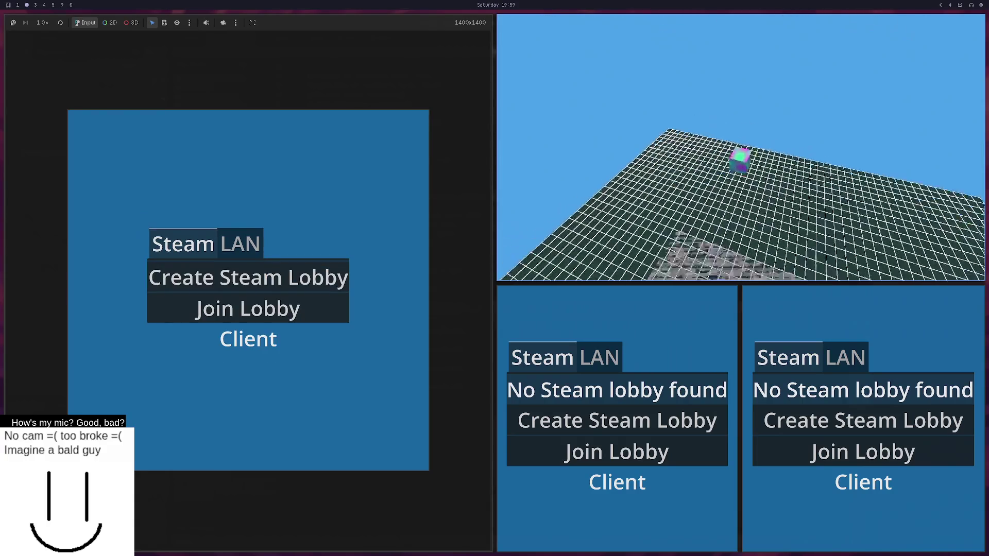
{"action": "key", "text": "F8"}
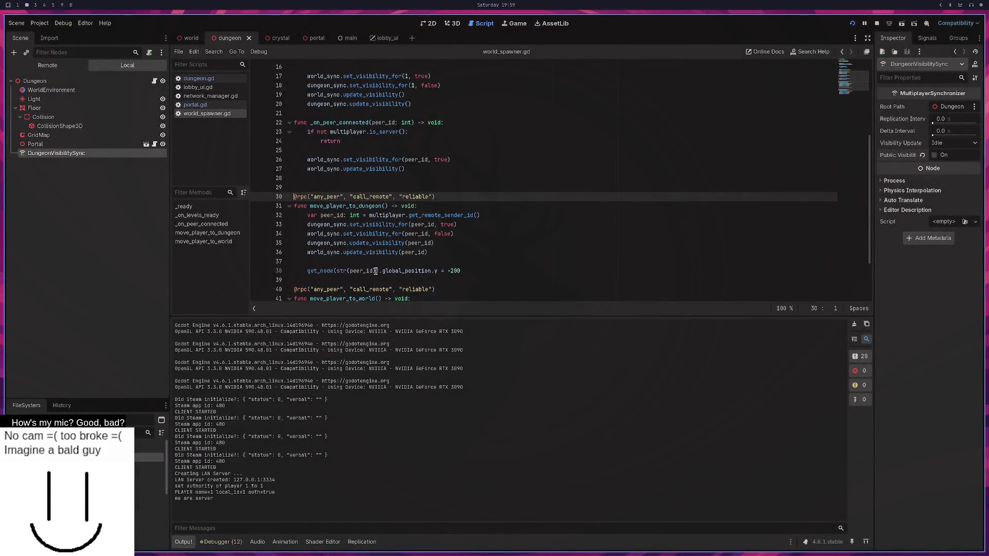
Step: Store get_node(str(peer_id)) in var peer and set peer.global_position.y = -200 on line 39
{"action": "left_click", "coordinate": [308, 271]}
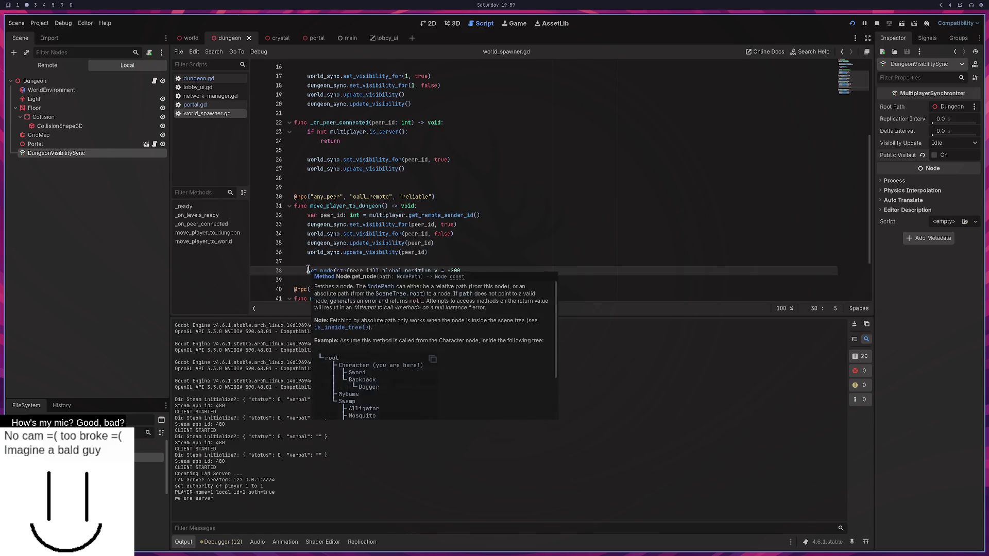
{"action": "type", "text": "var peer:"}
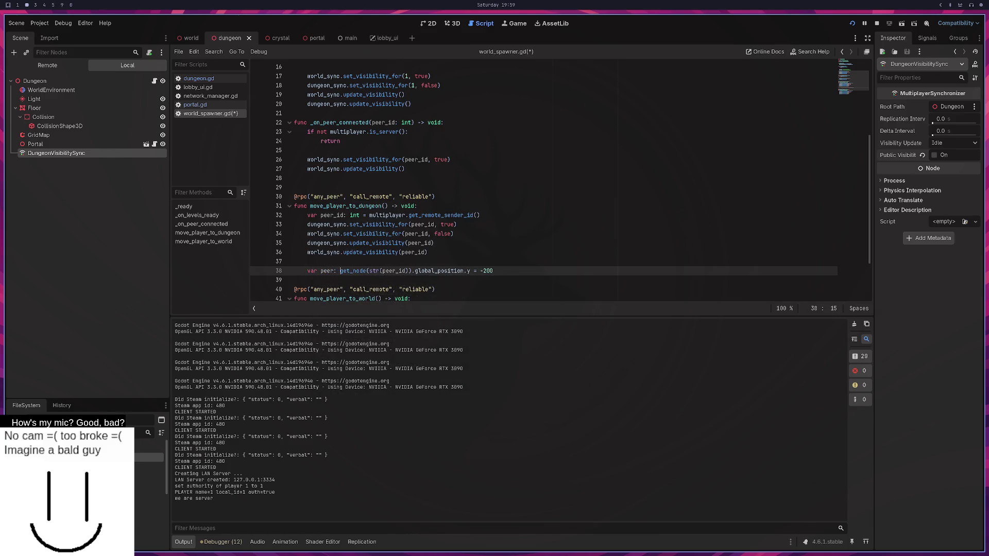
{"action": "key", "text": "BackSpace"}
{"action": "key", "text": "BackSpace"}
{"action": "type", "text": "="}
{"action": "left_click", "coordinate": [420, 271]}
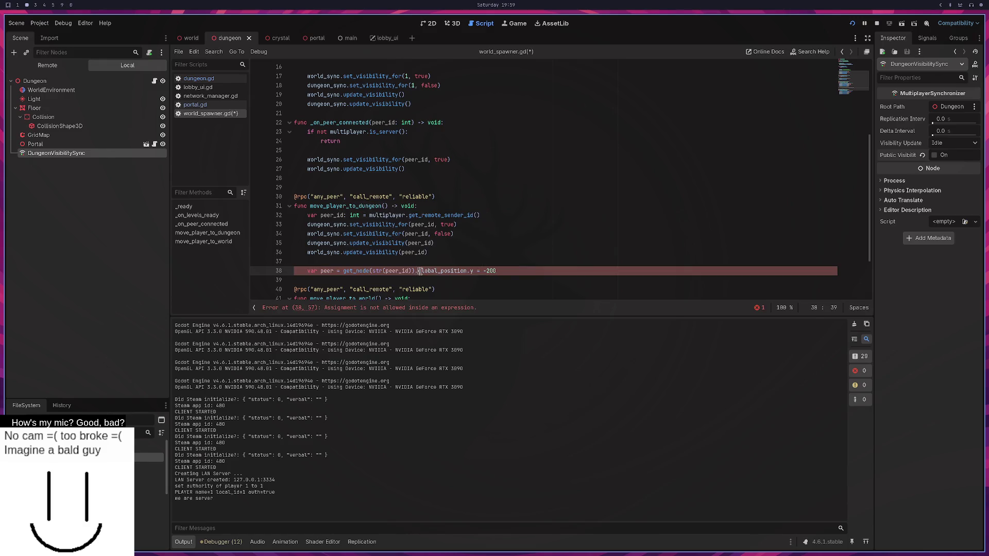
{"action": "key", "text": "Return"}
{"action": "type", "text": "peer"}
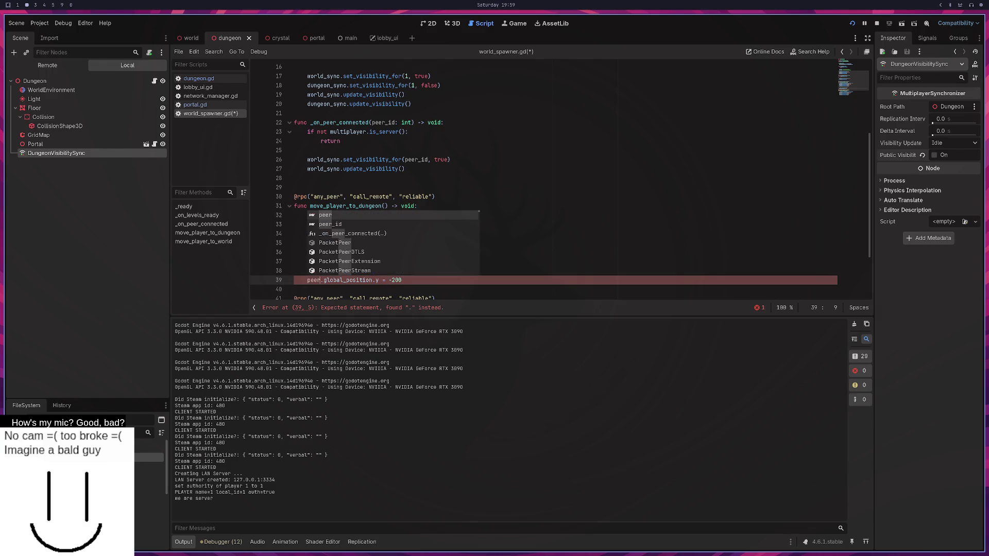
{"action": "left_click", "coordinate": [852, 23]}
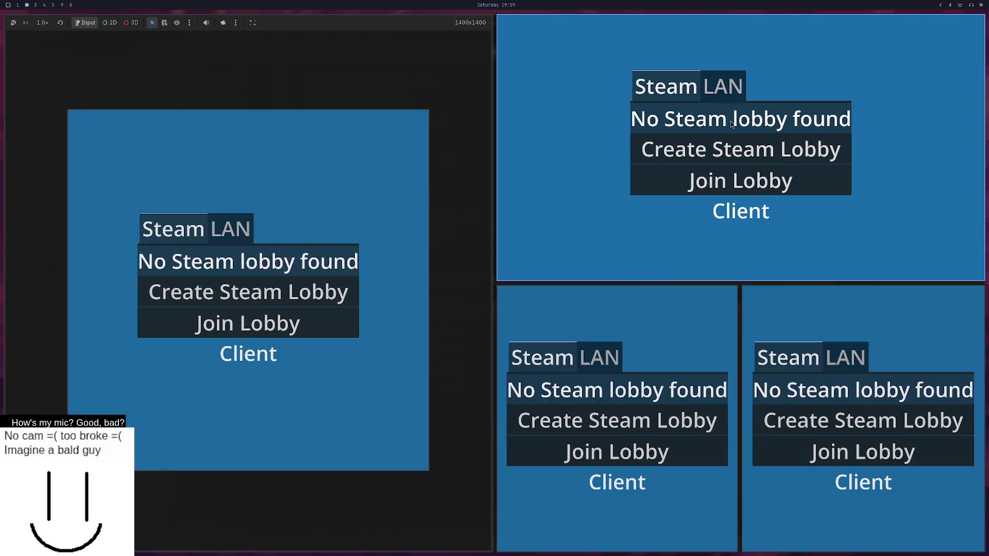
Step: Host a LAN server from the top-right window and walk the player into the portal
{"action": "left_click", "coordinate": [723, 86]}
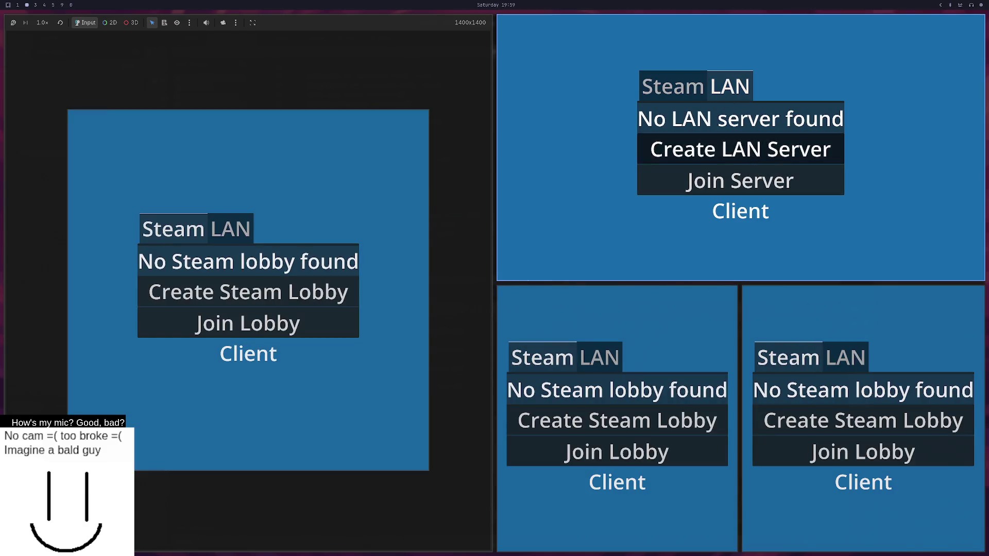
{"action": "left_click", "coordinate": [741, 150]}
{"action": "key", "text": "w"}
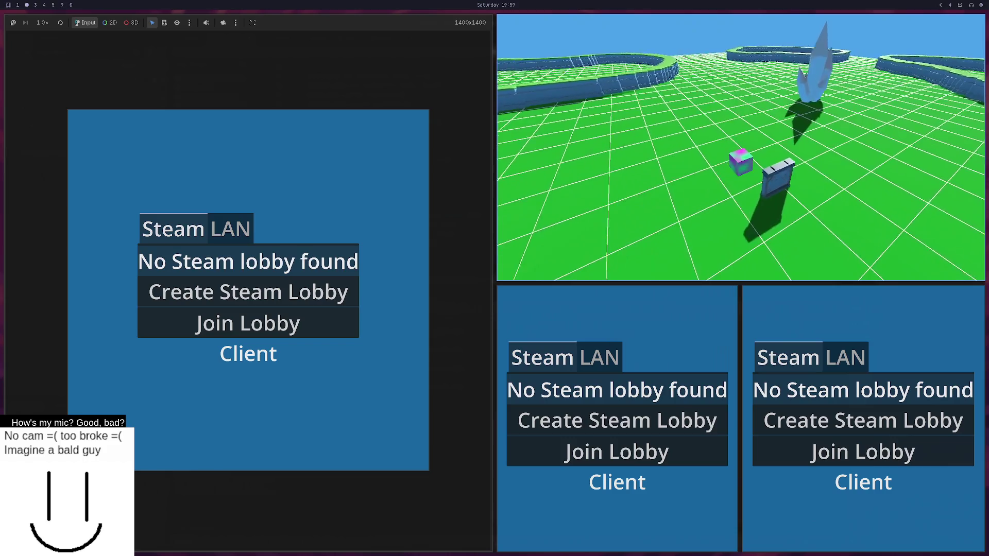
{"action": "key", "text": "w"}
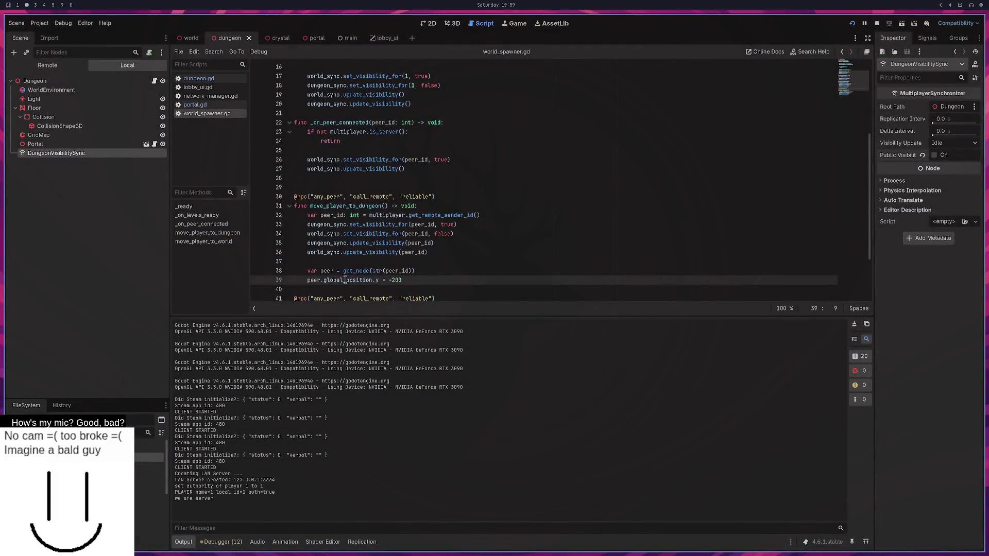
Step: Change line 39 to peer.position.y = -200 and retest while hosting a LAN server
{"action": "left_click_drag", "start_coordinate": [345, 279], "coordinate": [322, 278]}
{"action": "left_click", "coordinate": [852, 23]}
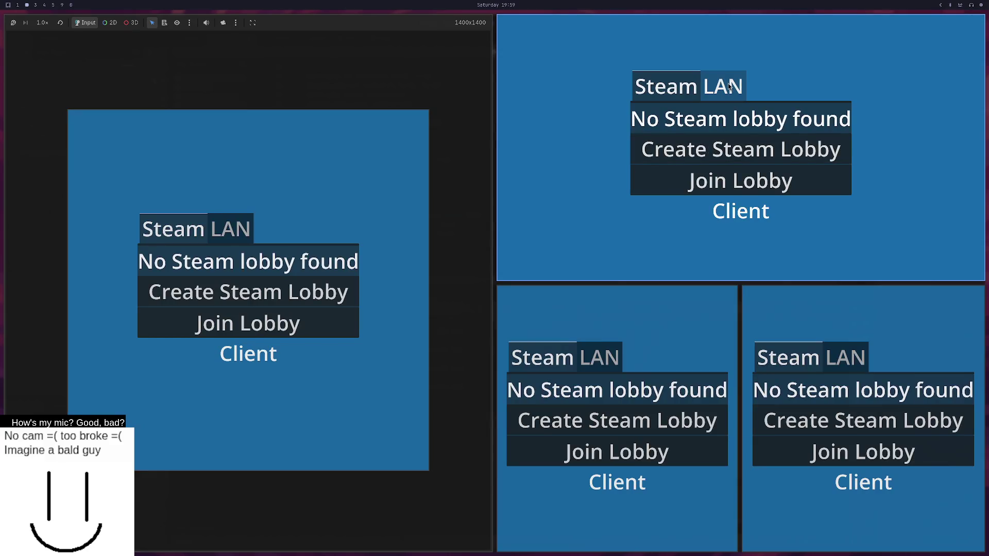
{"action": "left_click", "coordinate": [729, 86]}
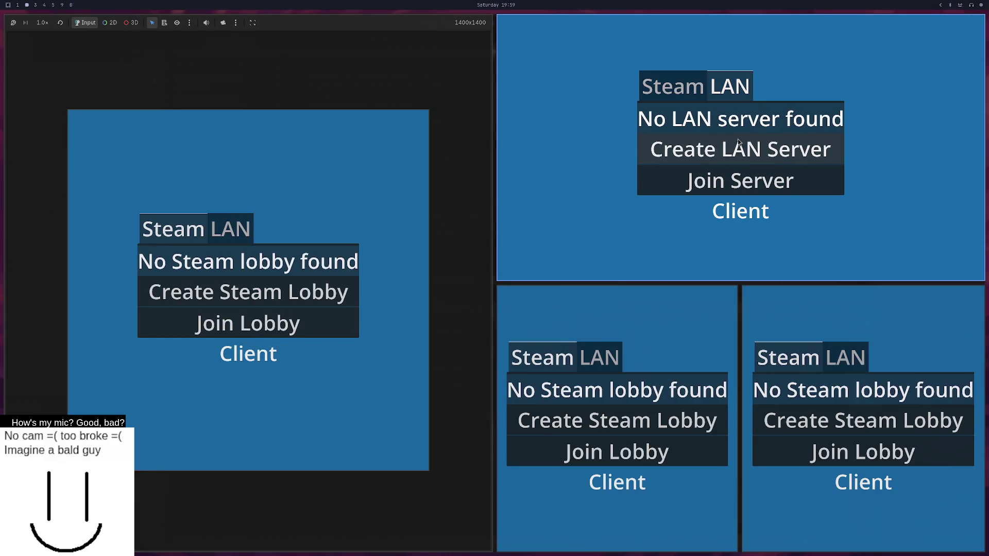
{"action": "left_click", "coordinate": [741, 150]}
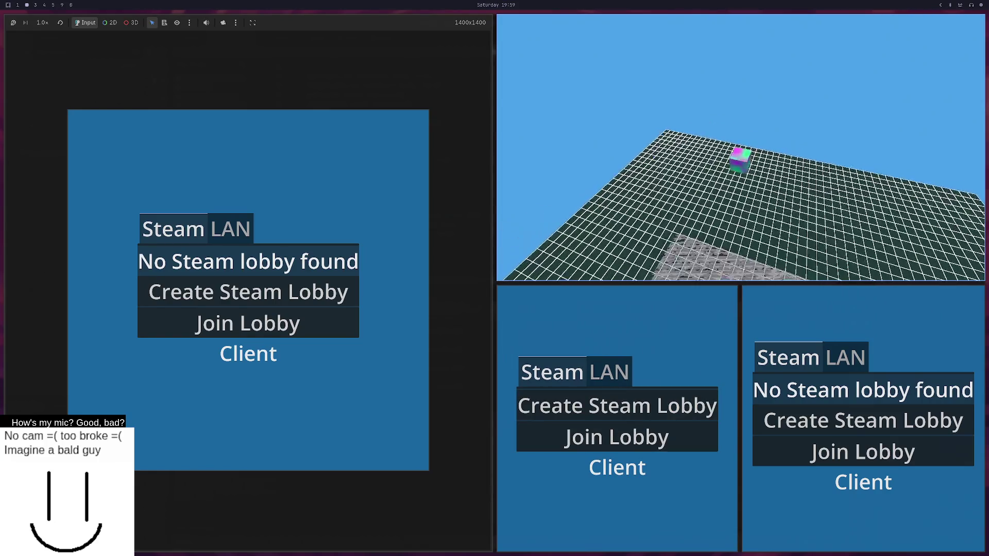
{"action": "key", "text": "F8"}
{"action": "mouse_move", "coordinate": [387, 282]}
{"action": "left_mouse_down"}
{"action": "mouse_move", "coordinate": [288, 233]}
{"action": "mouse_move", "coordinate": [285, 195]}
{"action": "left_mouse_up"}
Step: Paste the function into opencode and ask why y doesn't move, noting global position does nothing
{"action": "key", "text": "super+4"}
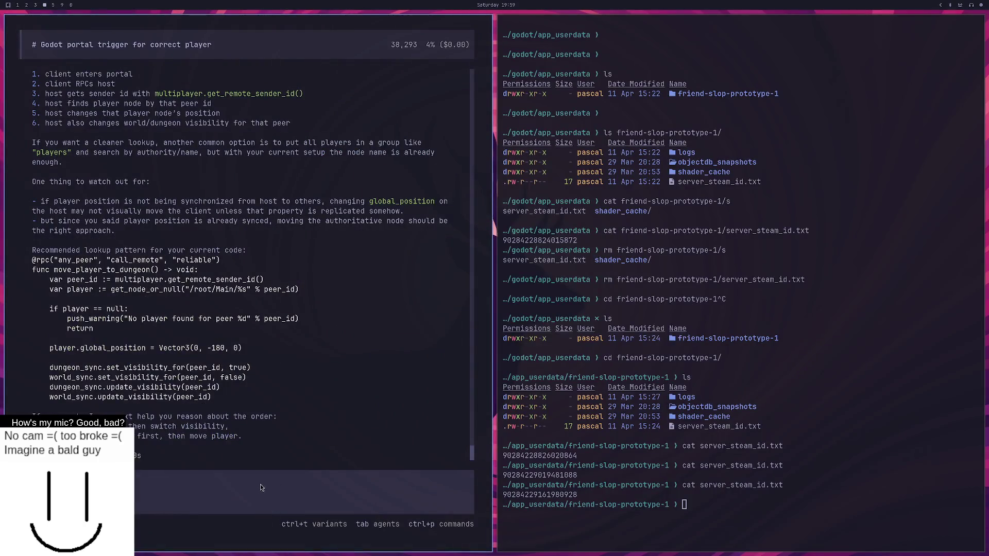
{"action": "key", "text": "ctrl+shift+v"}
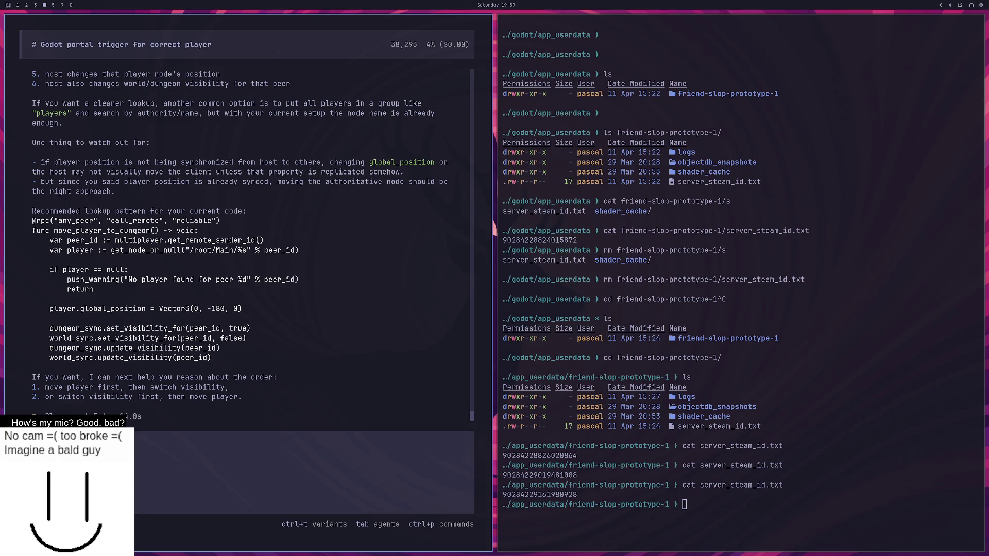
{"action": "type", "text": "r up or down tho?"}
{"action": "type", "text": "even global pos"}
{"action": "type", "text": "ition doesnt do anythin"}
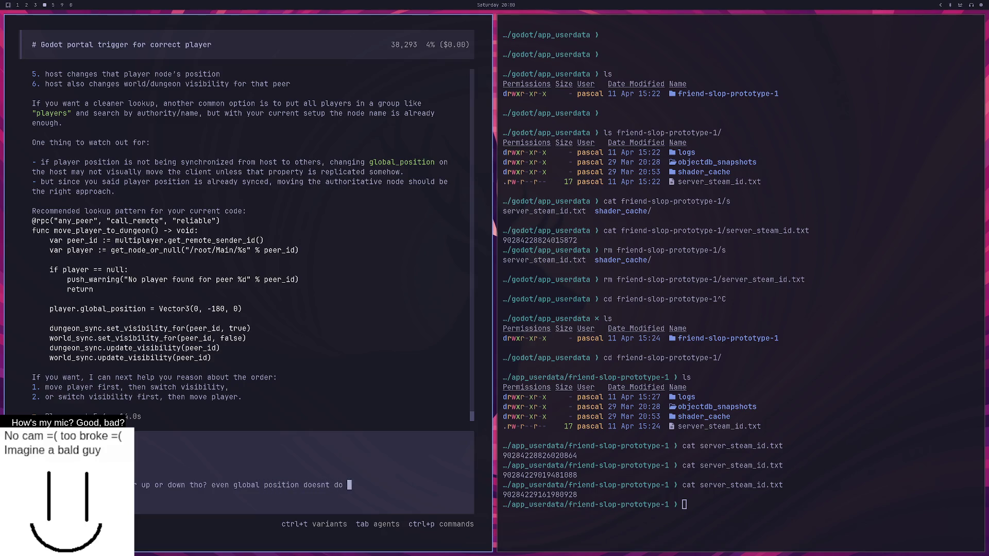